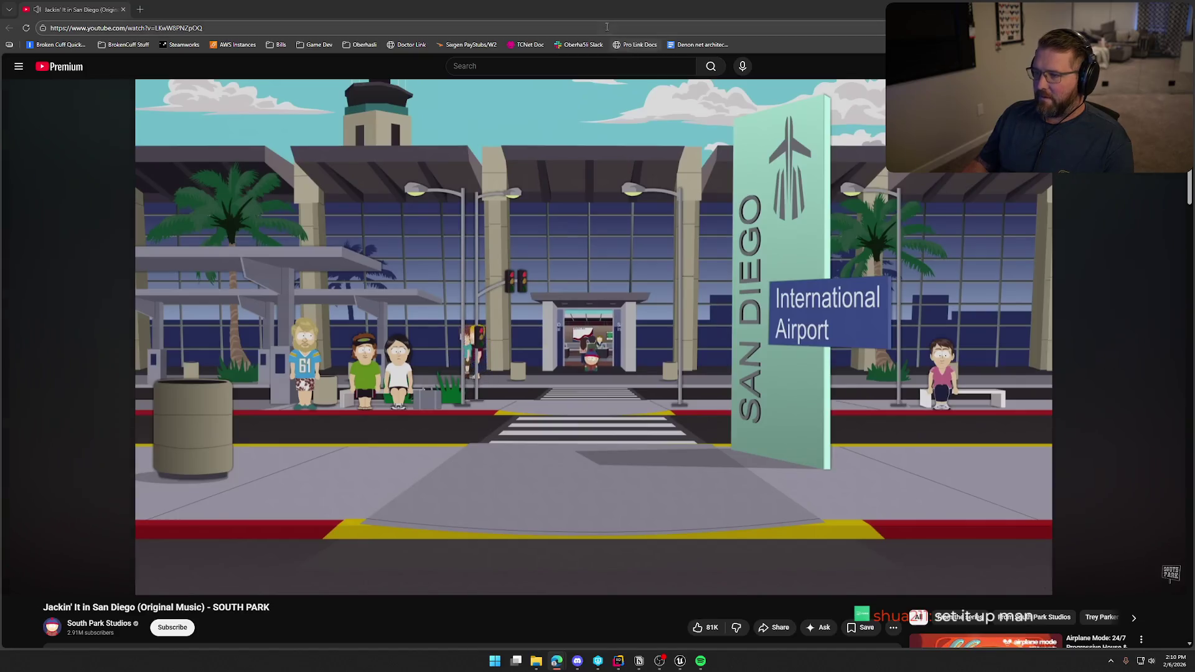
- Move the YouTube video window to the right side and start a play-test of the level
drag(598, 14, 1057, 78)
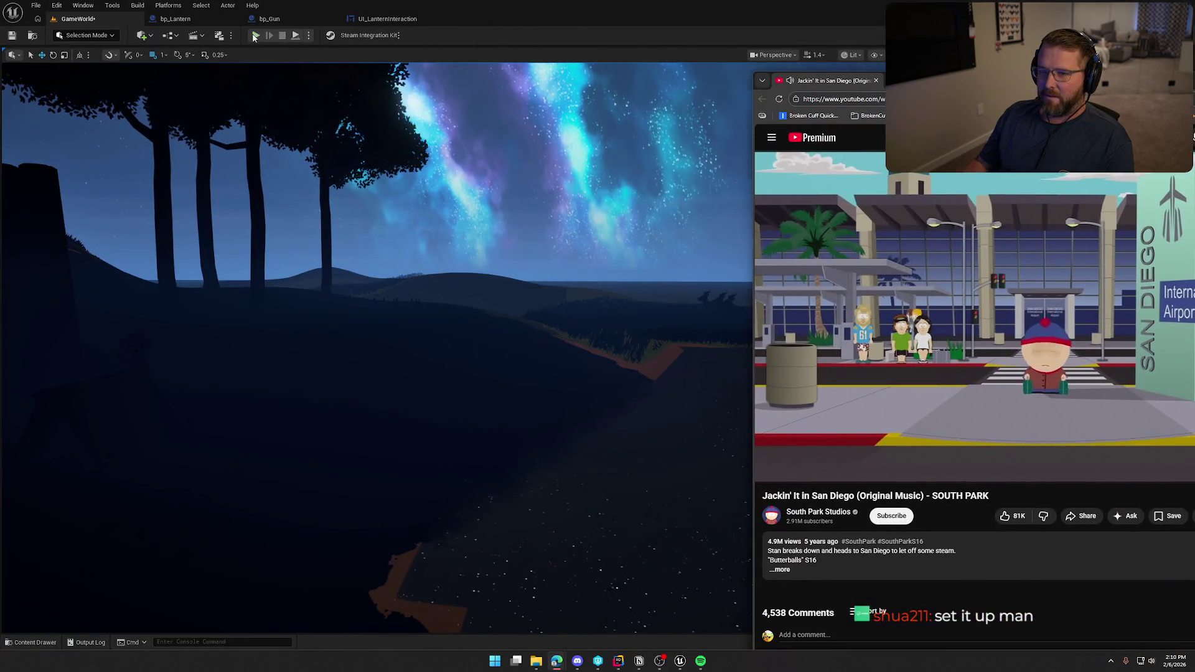
click(257, 35)
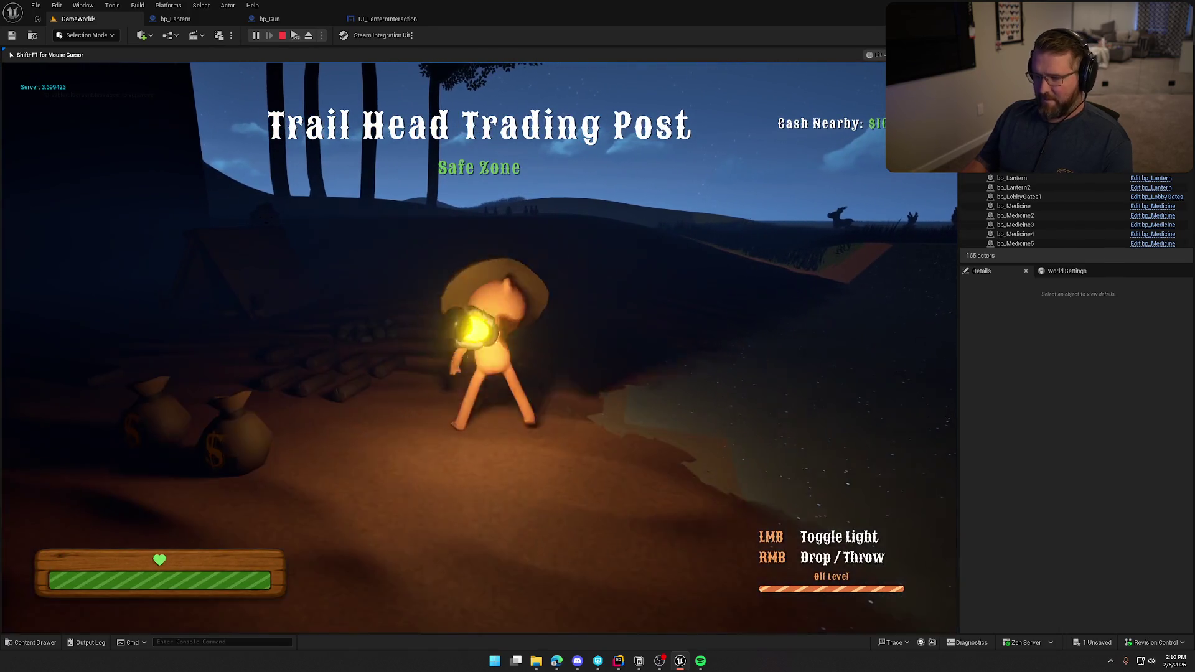
- Place the YouTube window beside the running play-test, then bring the editor to the front
key(super)
key(super)
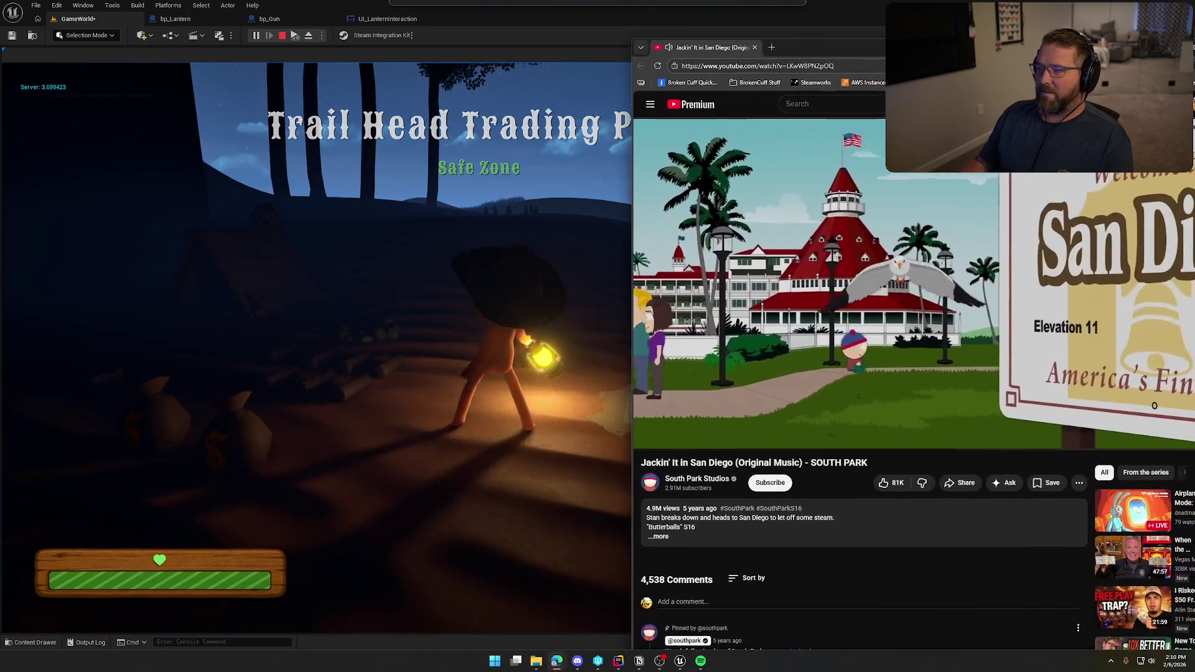
drag(900, 45, 862, 32)
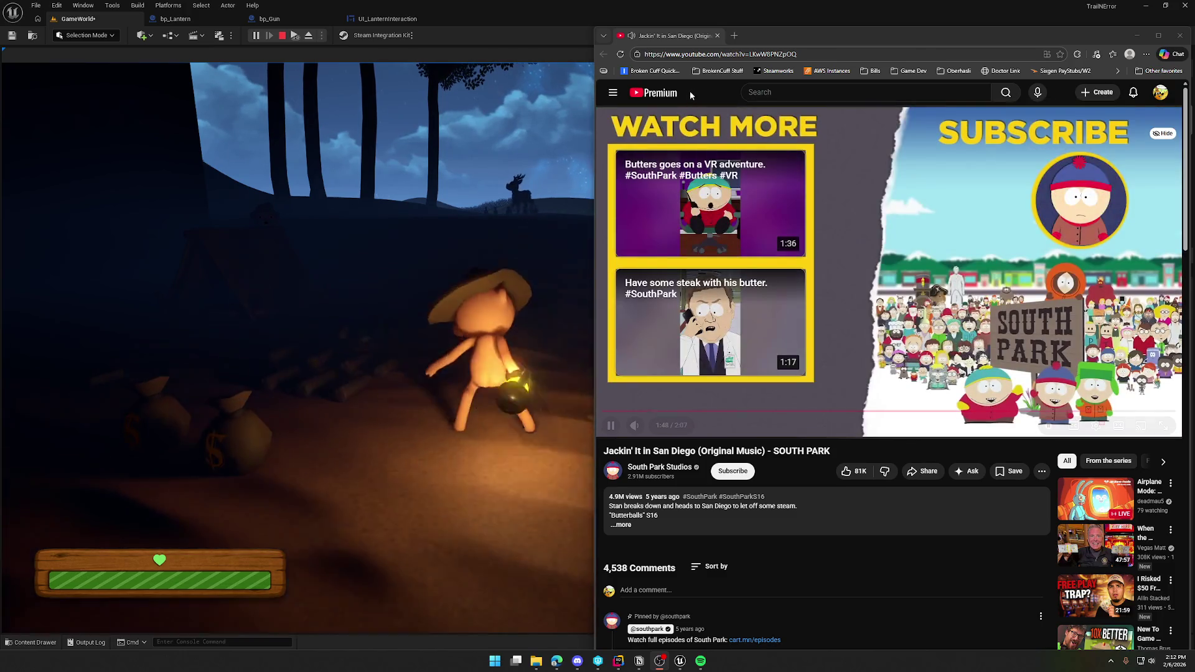
click(1136, 36)
- Sprint the lantern-carrying character forward and back around the trading post, then end Play-in-Editor
click(933, 373)
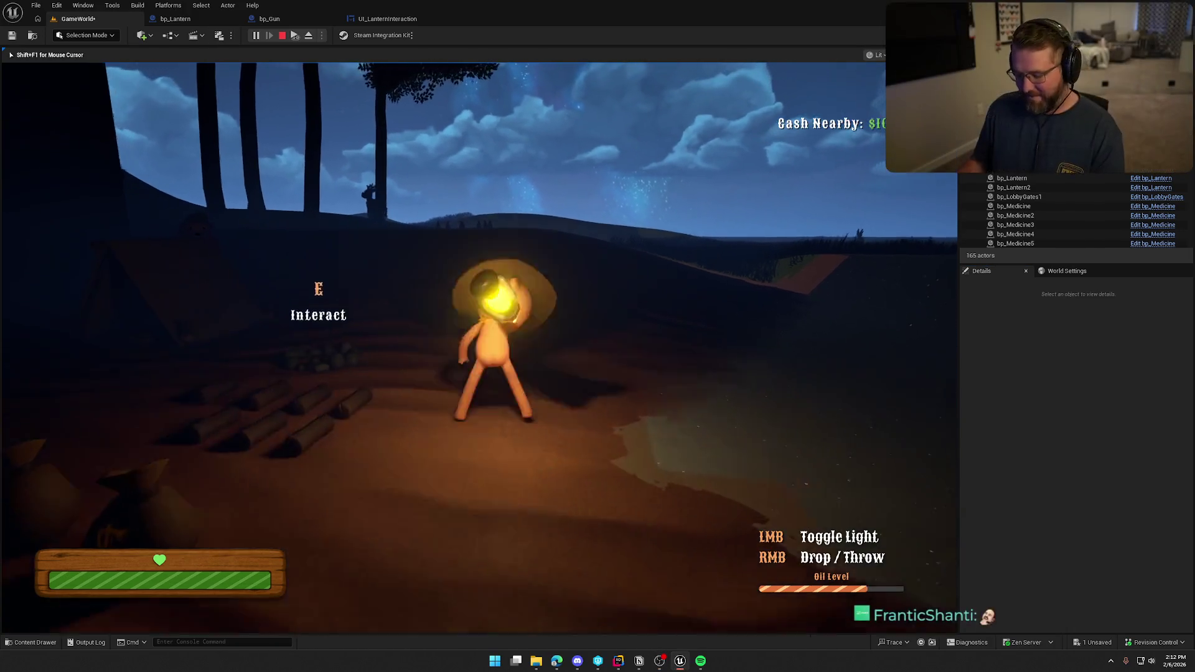
key(shift+w)
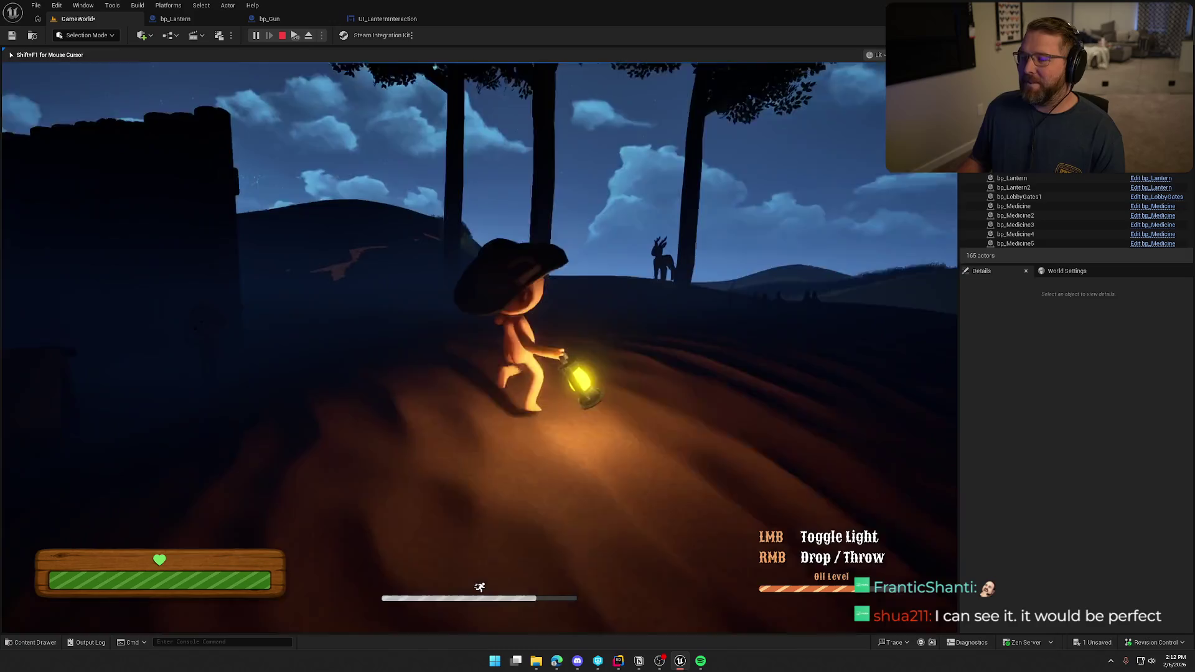
key(shift+s)
key(w)
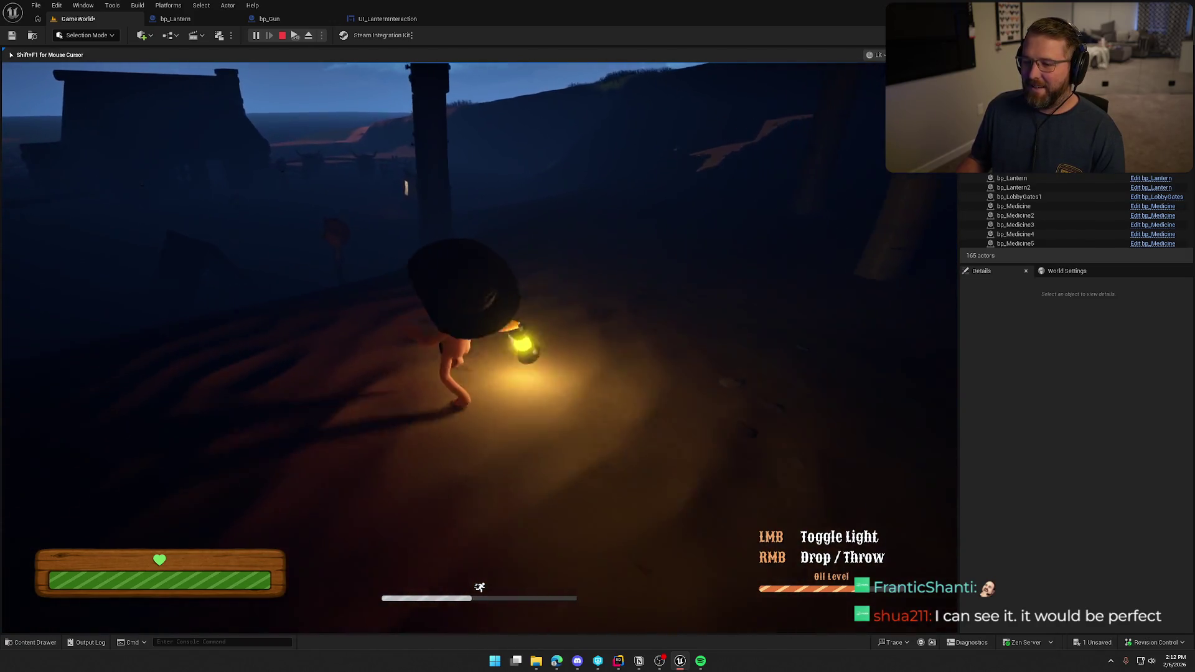
key(Escape)
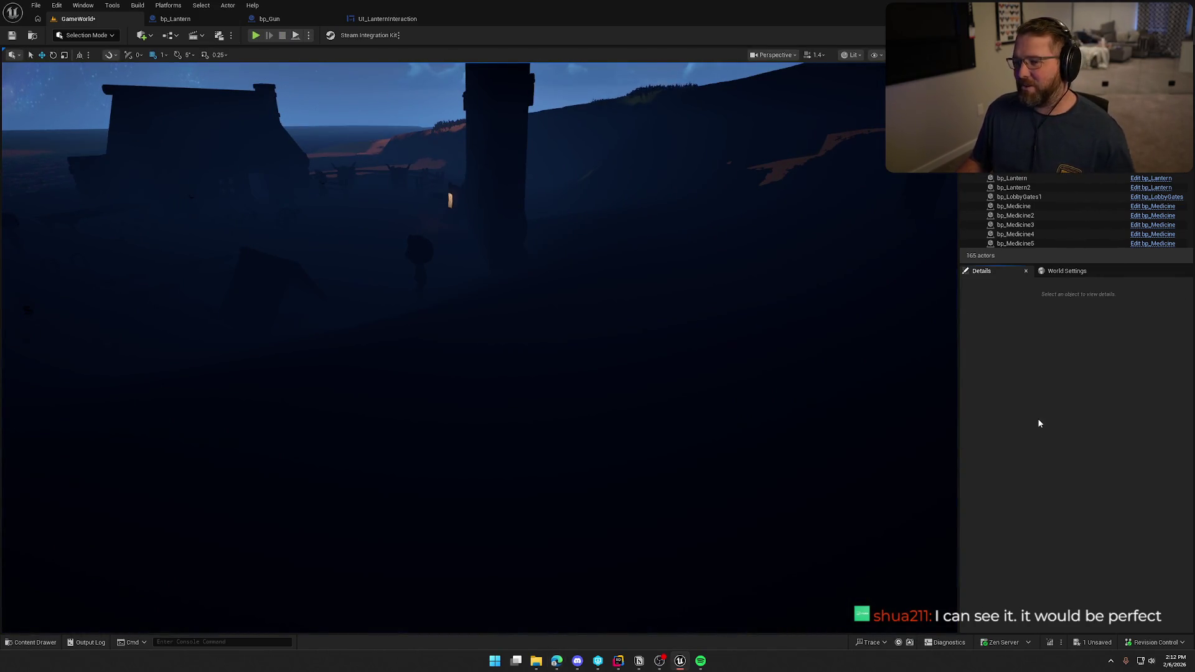
drag(606, 336, 579, 332)
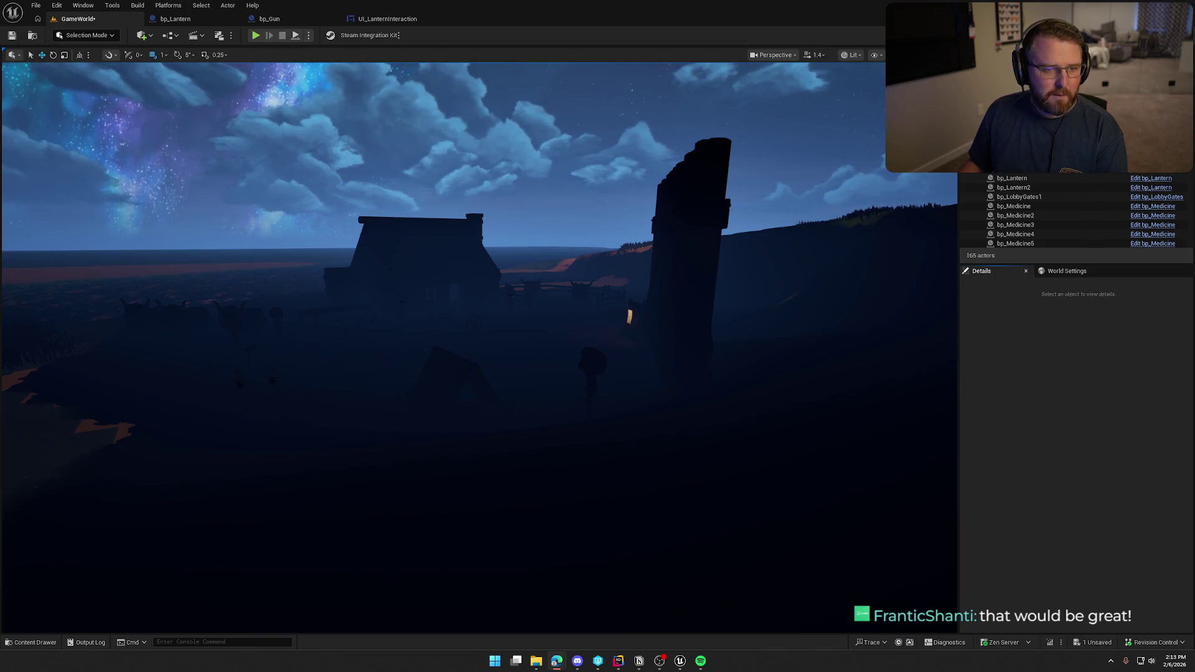
- Switch to the Instagram browser window and maximize it
key(alt+Tab)
double_click(310, 107)
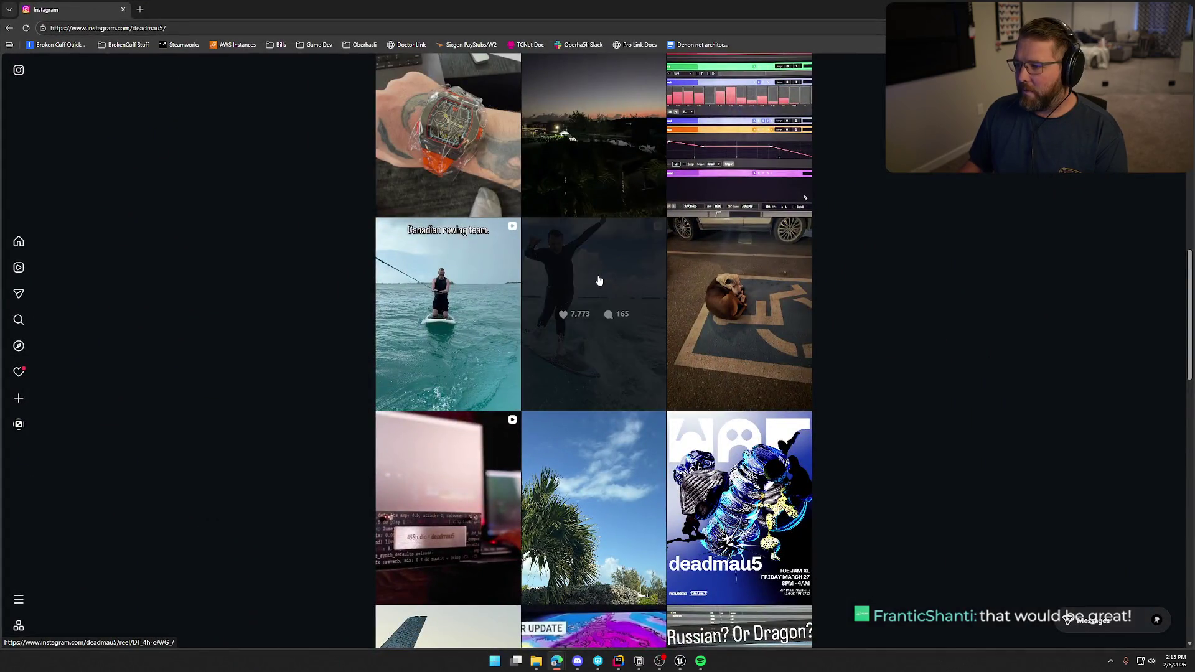
- Open the surfing reel thumbnail from the profile's post grid
click(598, 280)
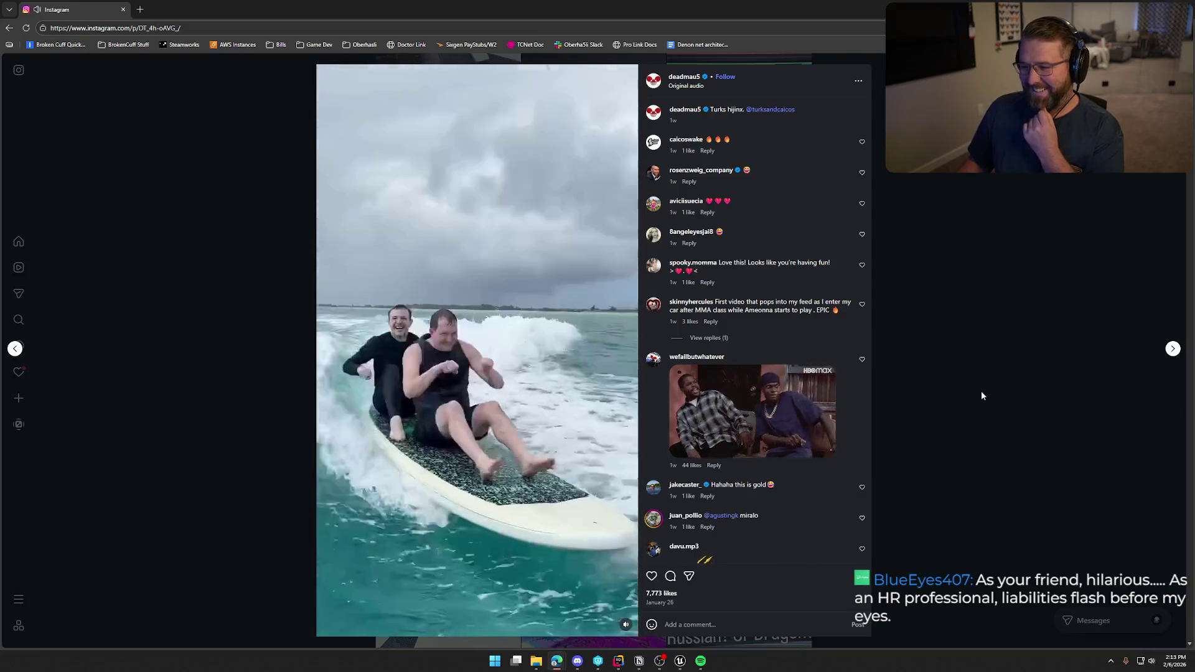
- Close the Instagram browser tab
middle_click(79, 12)
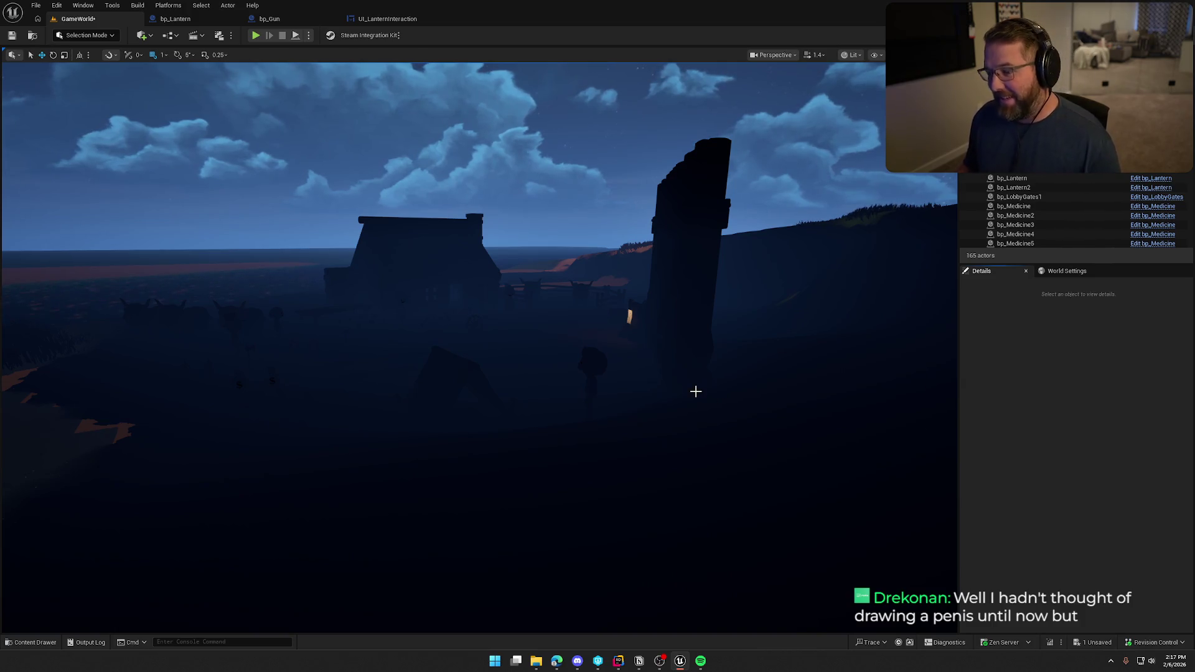
- Fly the viewport toward the house, then open bp_Lantern's OnRep_CurrentOilLevel graph
mouse_move(696, 391)
mouse_down()
mouse_move(665, 414)
mouse_move(681, 394)
mouse_up()
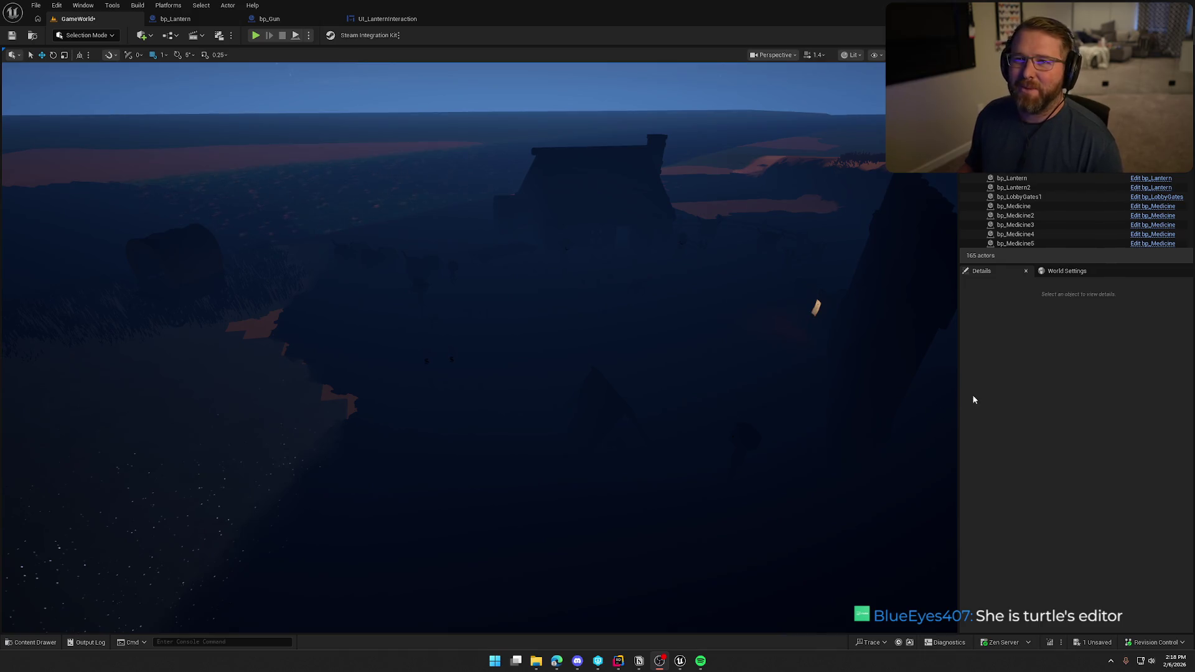
mouse_move(858, 349)
mouse_down()
mouse_move(884, 344)
mouse_move(654, 299)
mouse_move(653, 249)
mouse_move(654, 287)
mouse_up()
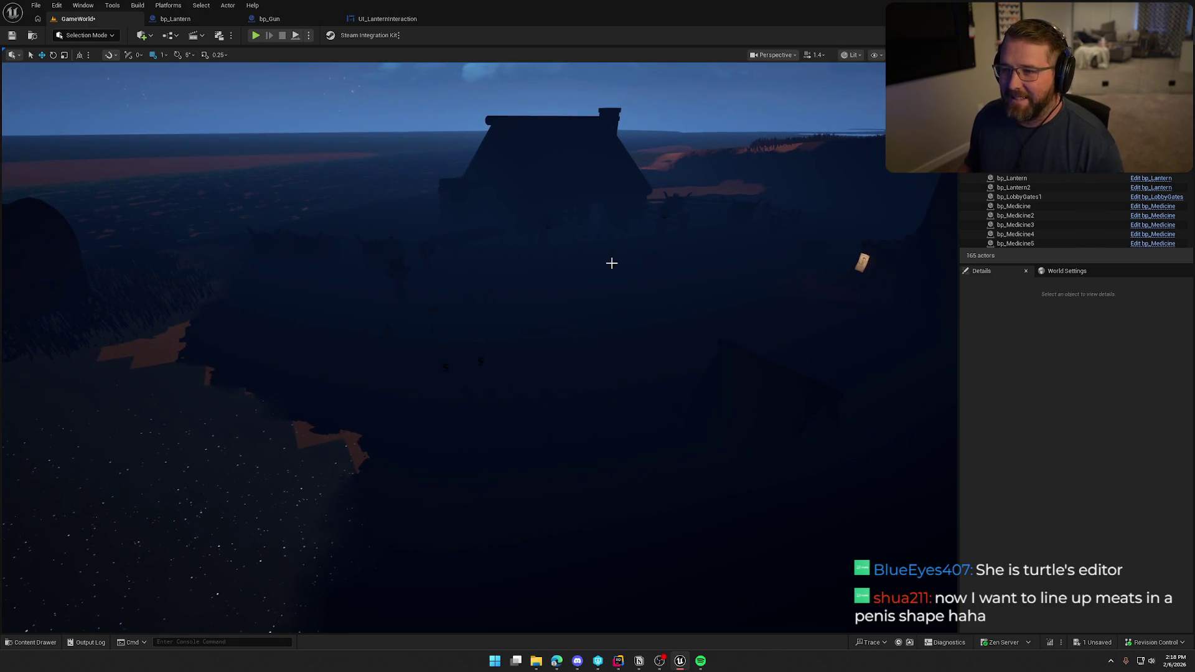
click(195, 21)
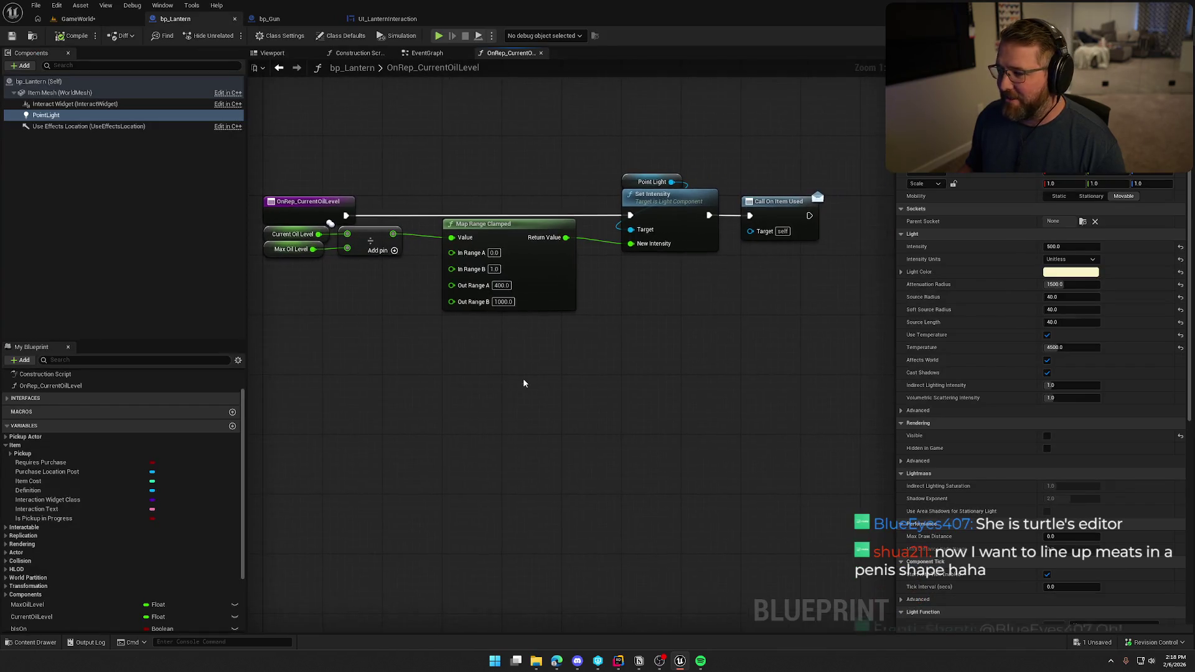
- Close the bp_Lantern, bp_Gun and UI_LanternInteraction blueprint tabs
drag(414, 157, 447, 184)
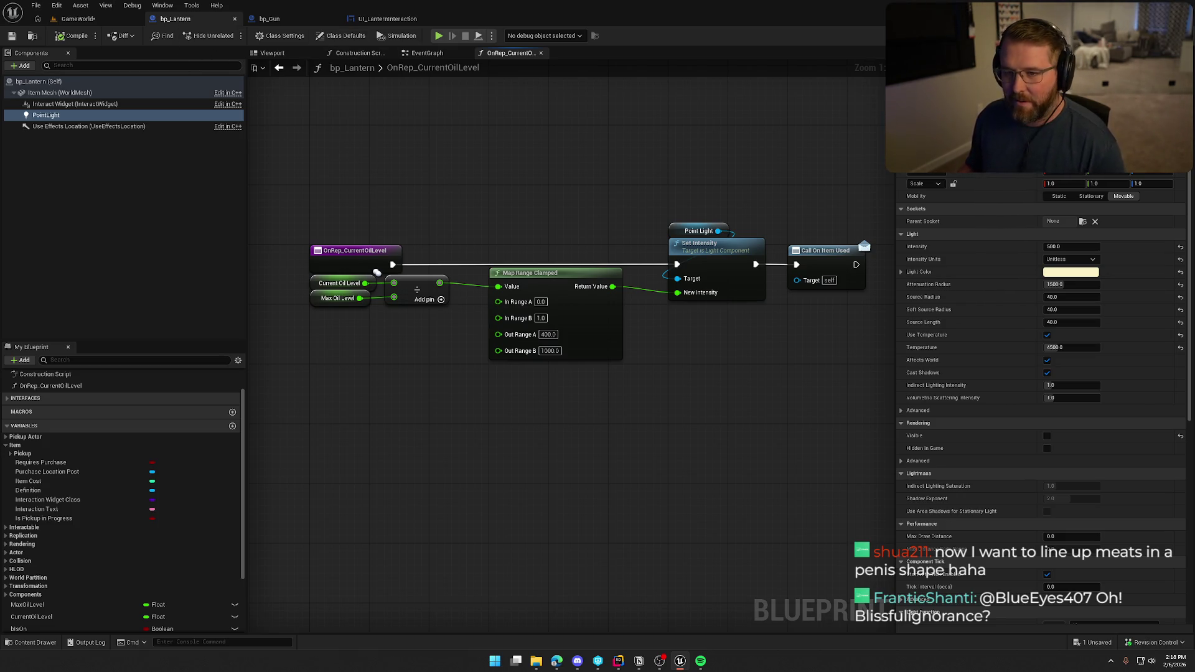
middle_click(189, 22)
middle_click(189, 22)
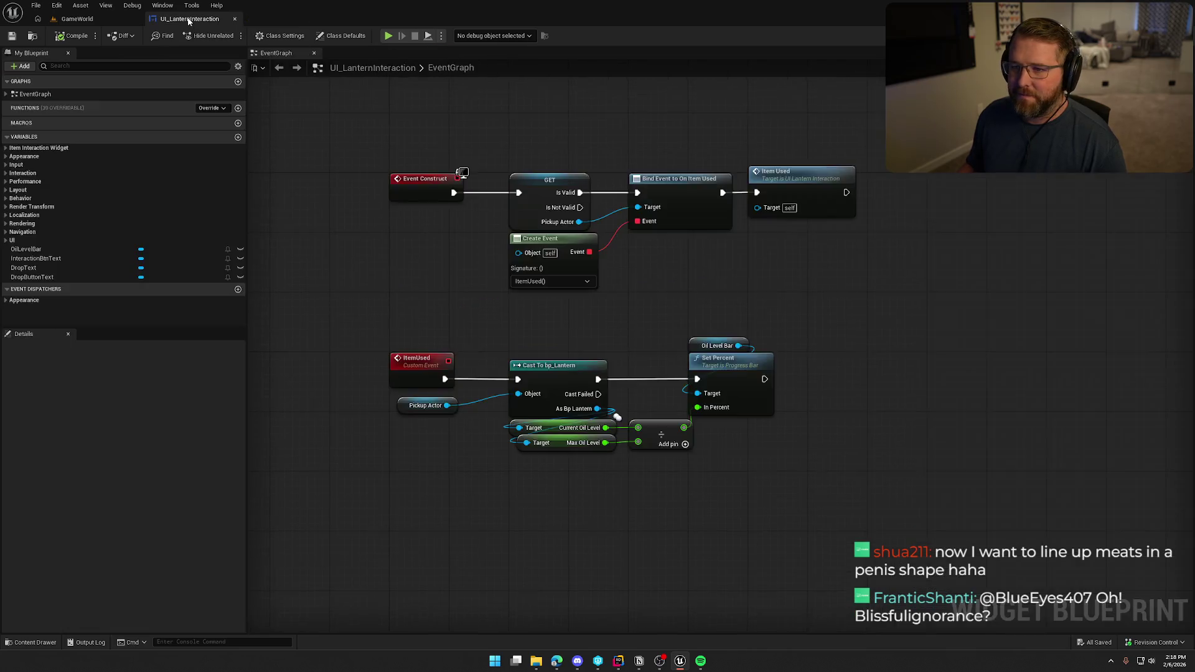
middle_click(189, 21)
key(alt+Tab)
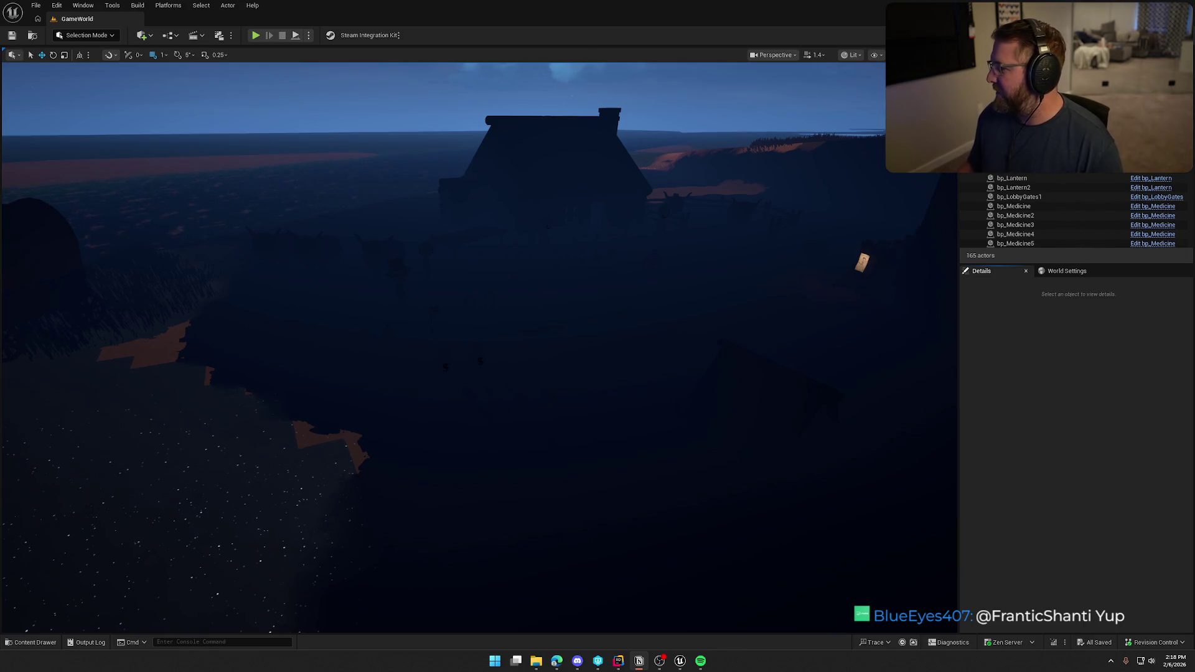
- Back in Unreal, fly the camera toward the houses and select the BP_StylizedSky actor
click(1107, 391)
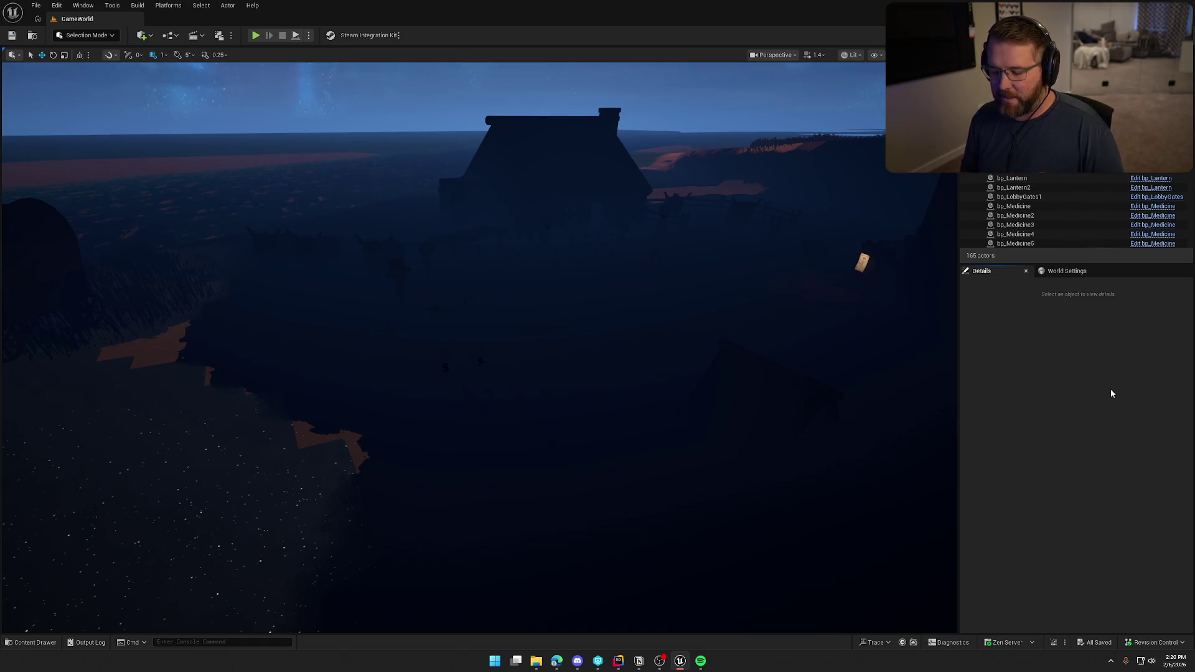
mouse_move(577, 424)
mouse_down()
mouse_move(572, 361)
mouse_move(514, 355)
mouse_up()
mouse_move(577, 383)
mouse_down()
mouse_move(622, 374)
mouse_move(573, 381)
mouse_up()
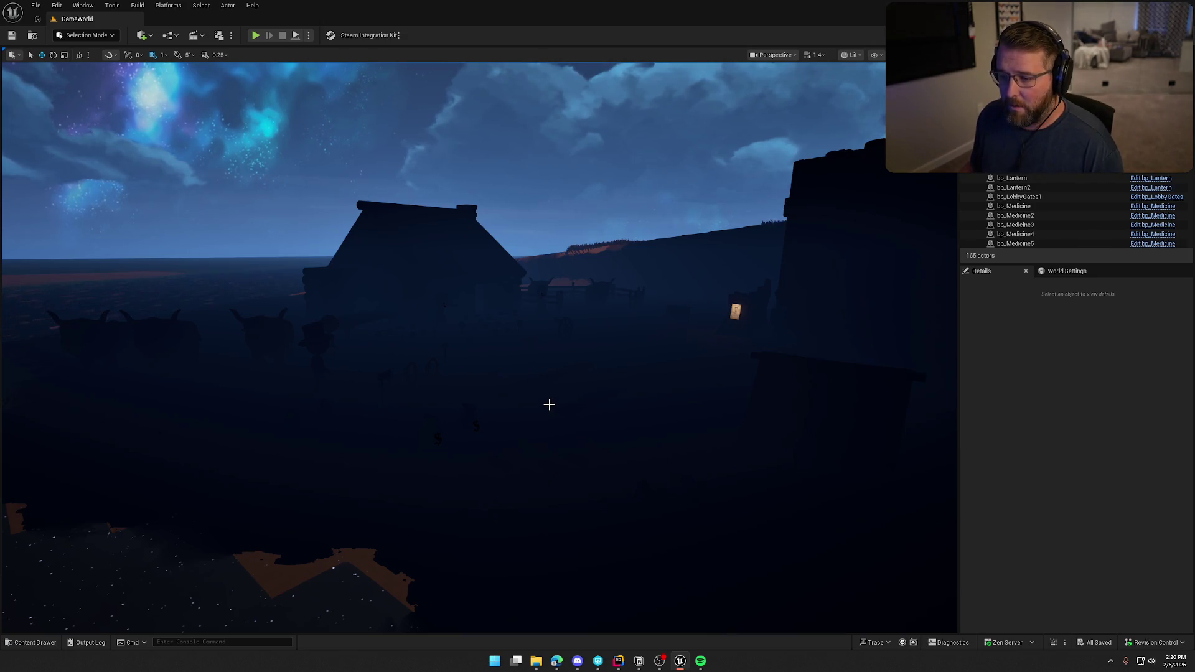
click(600, 166)
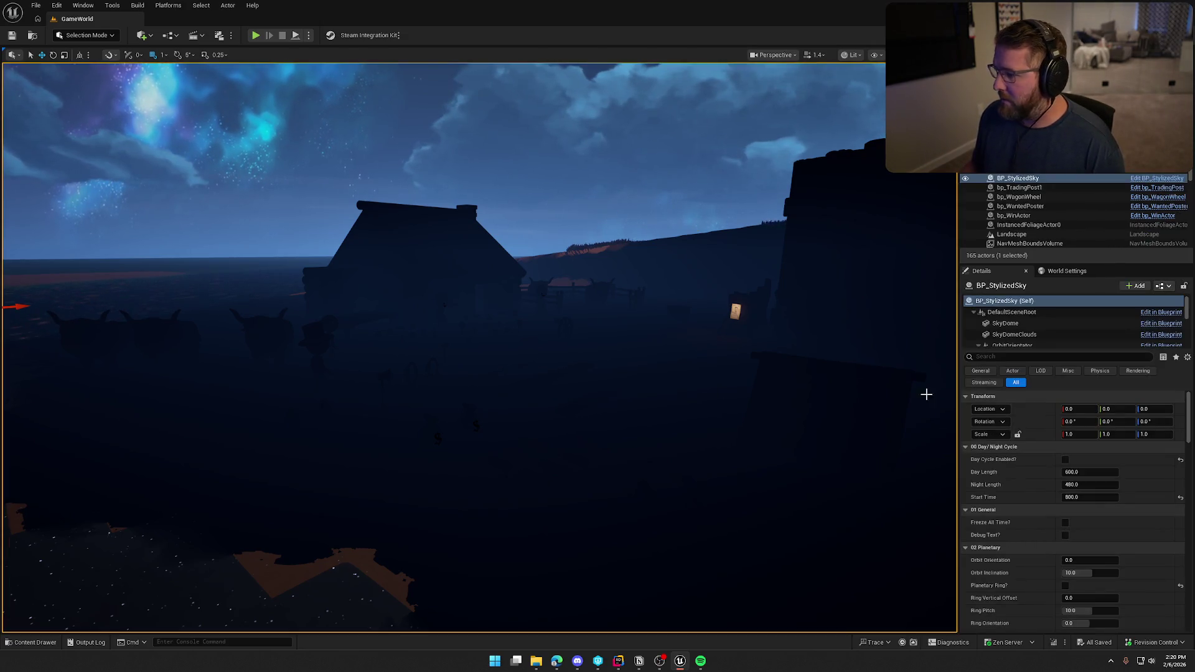
- Set BP_StylizedSky's Start Time to 200
click(1071, 497)
text(200)
key(Return)
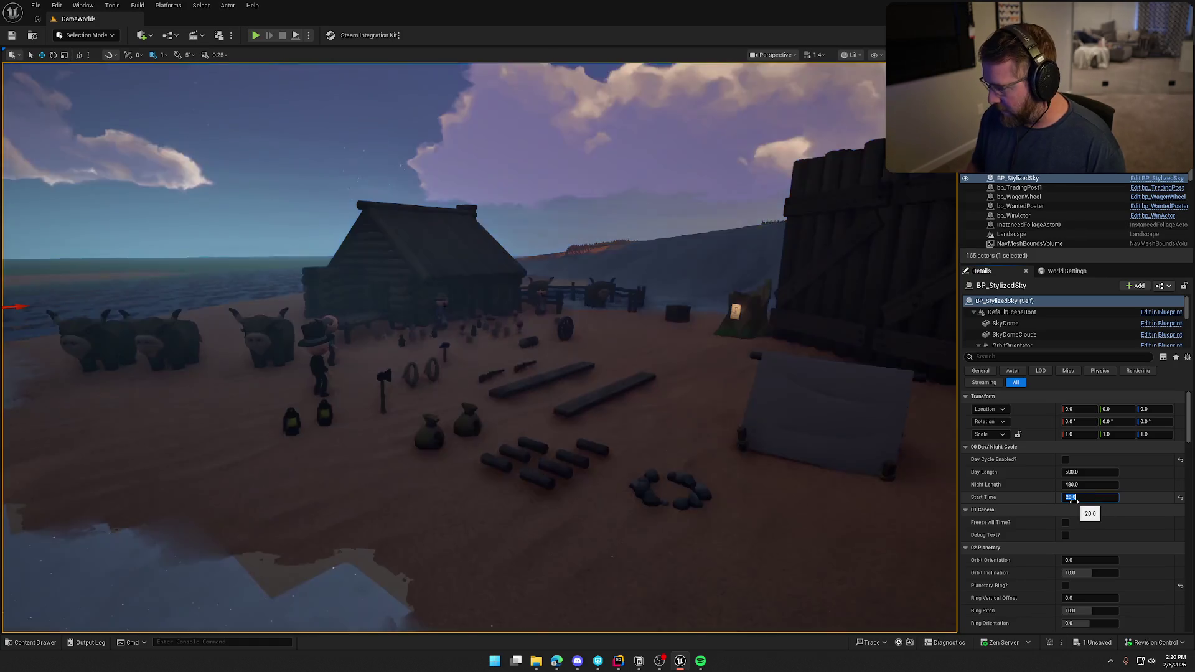
- Dismiss the landscape context menu and save the GameWorld map
right_click(560, 321)
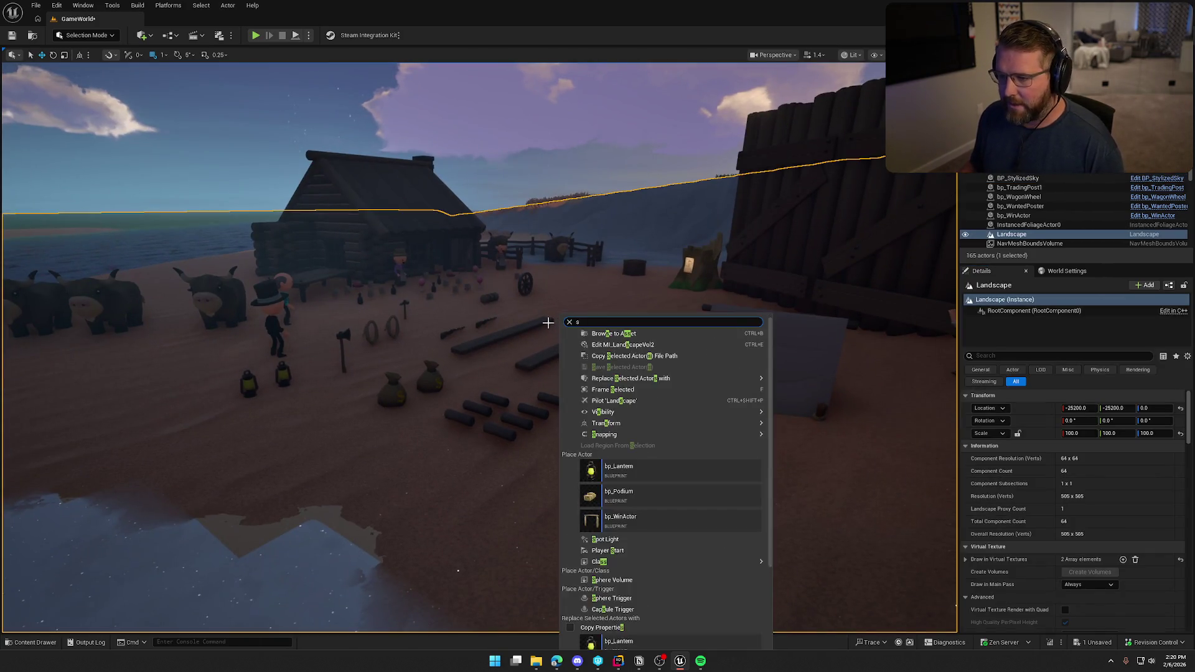
key(Escape)
key(Escape)
scroll(591, 259, up, 2)
scroll(604, 290, down, 3)
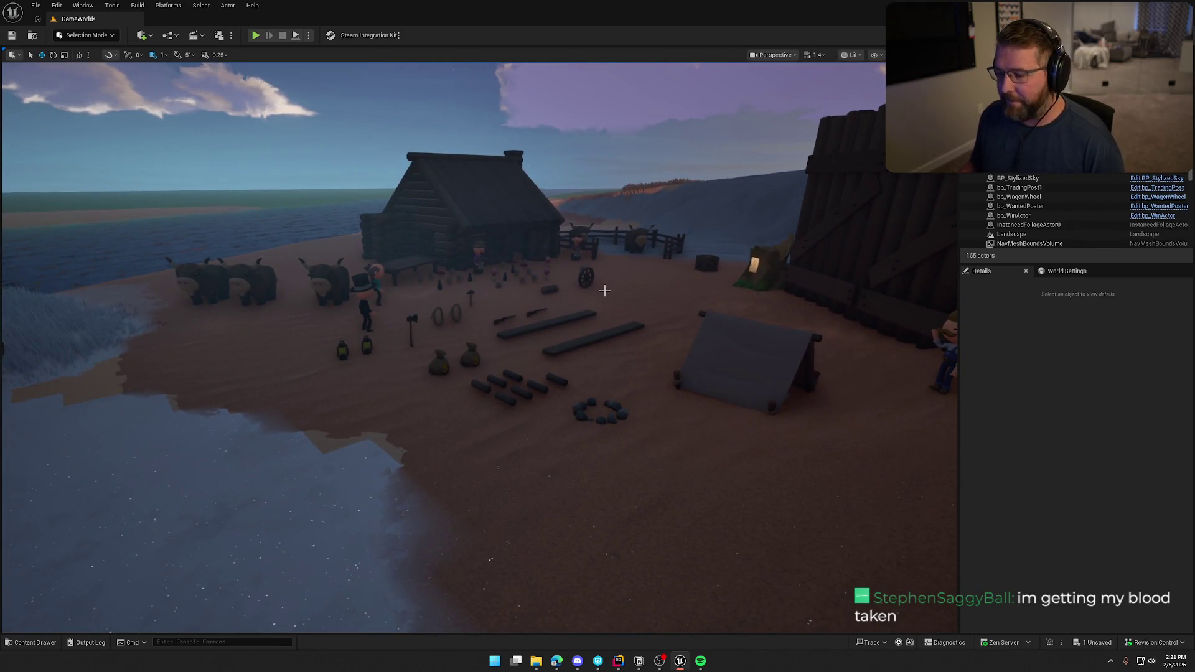
key(ctrl+s)
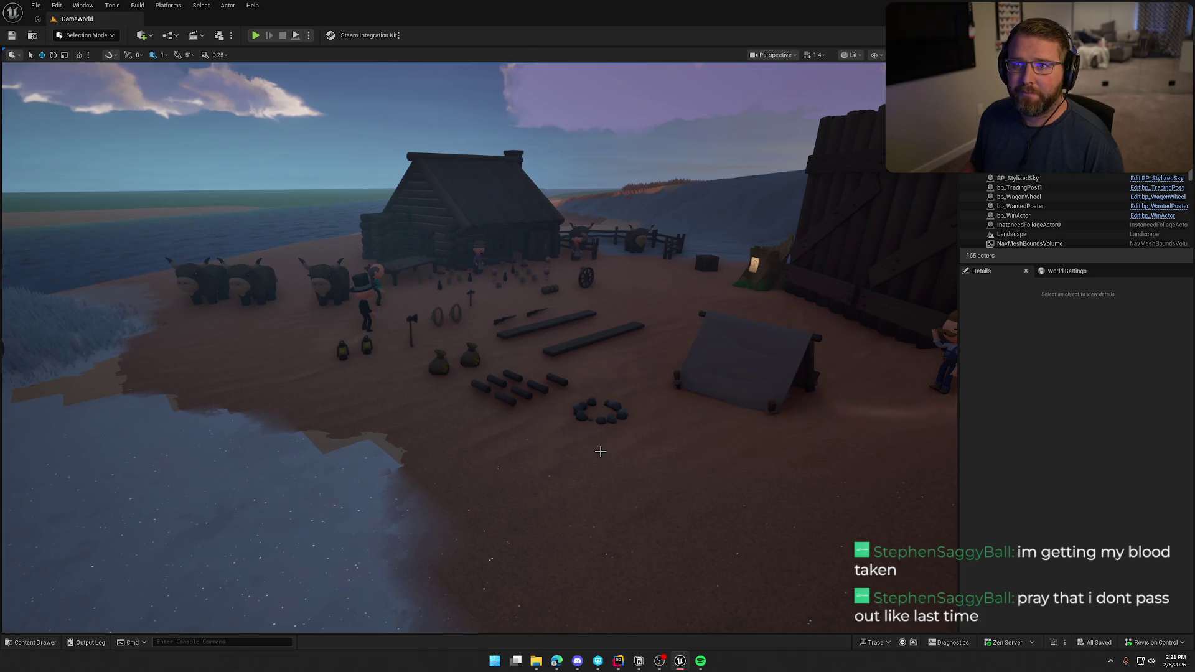
mouse_move(599, 451)
mouse_down()
mouse_move(576, 386)
mouse_move(579, 423)
mouse_move(578, 362)
mouse_up()
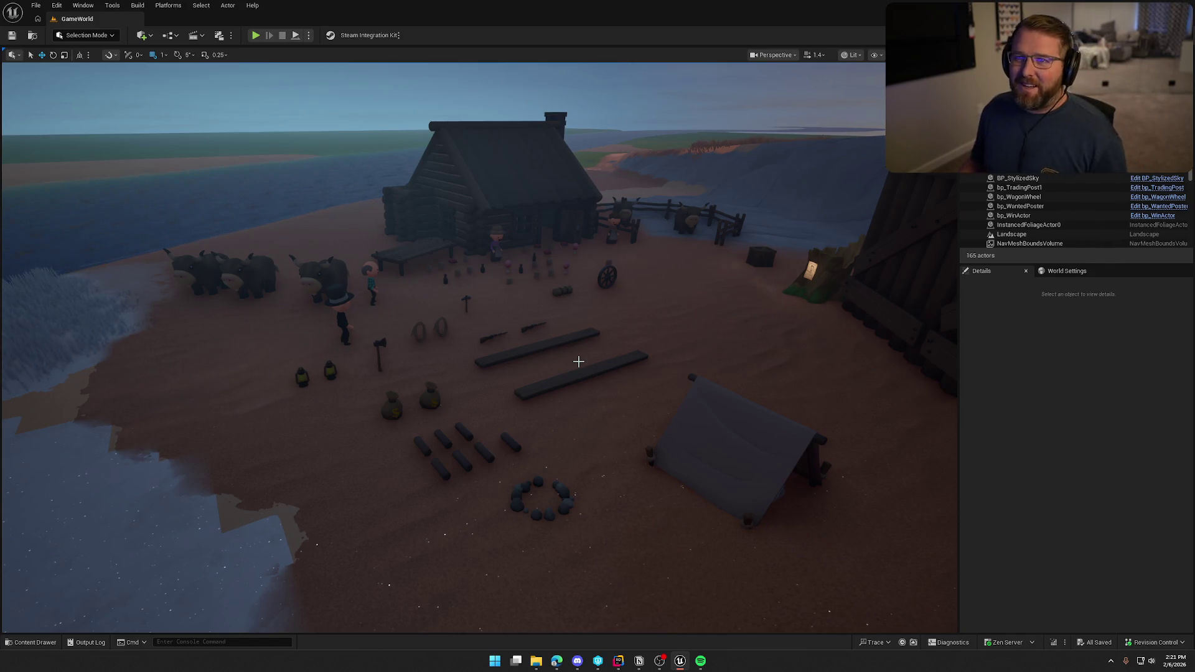
- Frame the cabin, tent and fort wall in the viewport, then bring up the Content Drawer at UI/InGame/Interaction
mouse_move(531, 359)
mouse_down()
mouse_move(516, 355)
mouse_move(535, 348)
mouse_move(530, 359)
mouse_up()
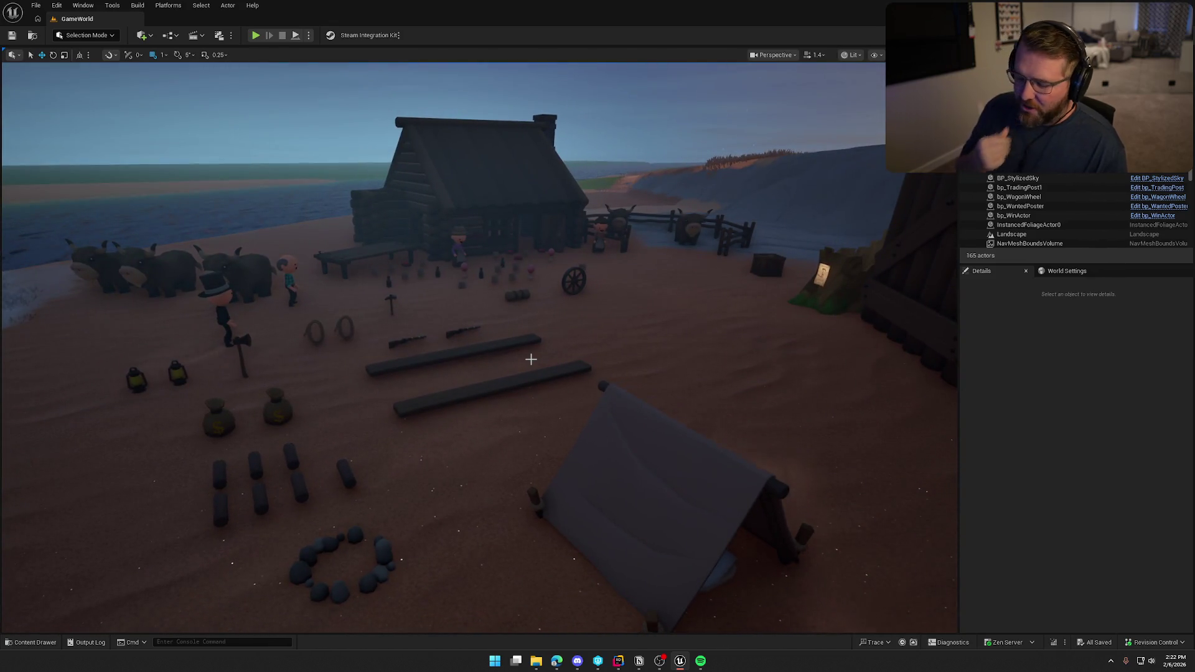
scroll(531, 359, down, 5)
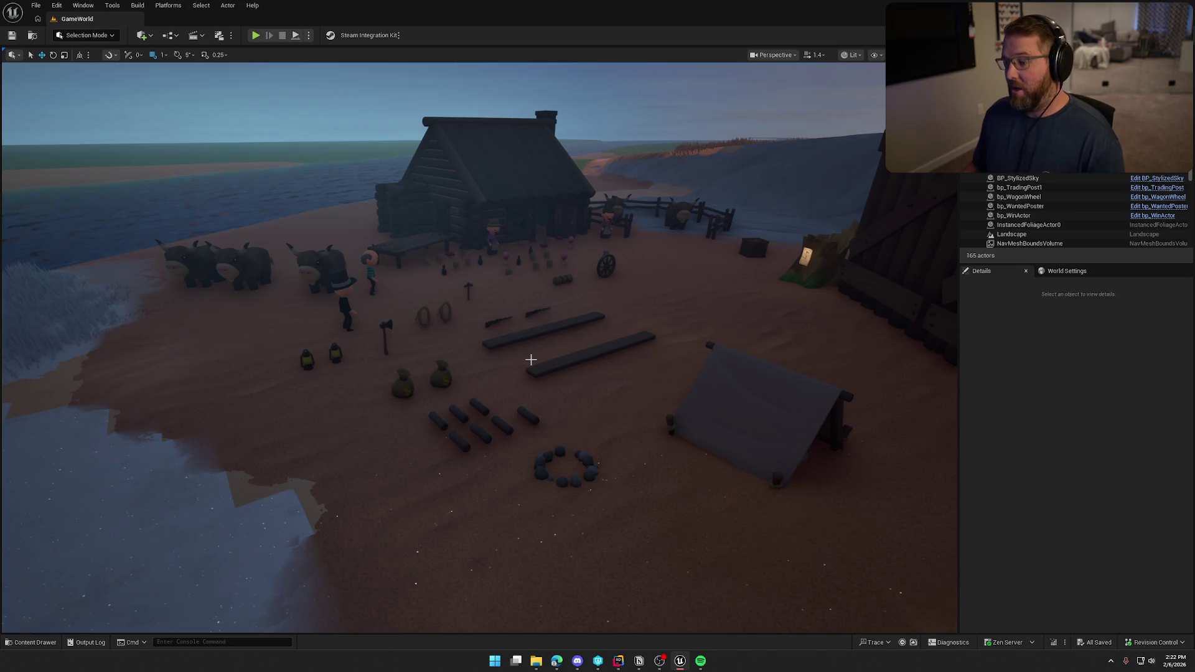
mouse_move(530, 359)
mouse_down()
mouse_move(532, 373)
mouse_move(549, 353)
mouse_up()
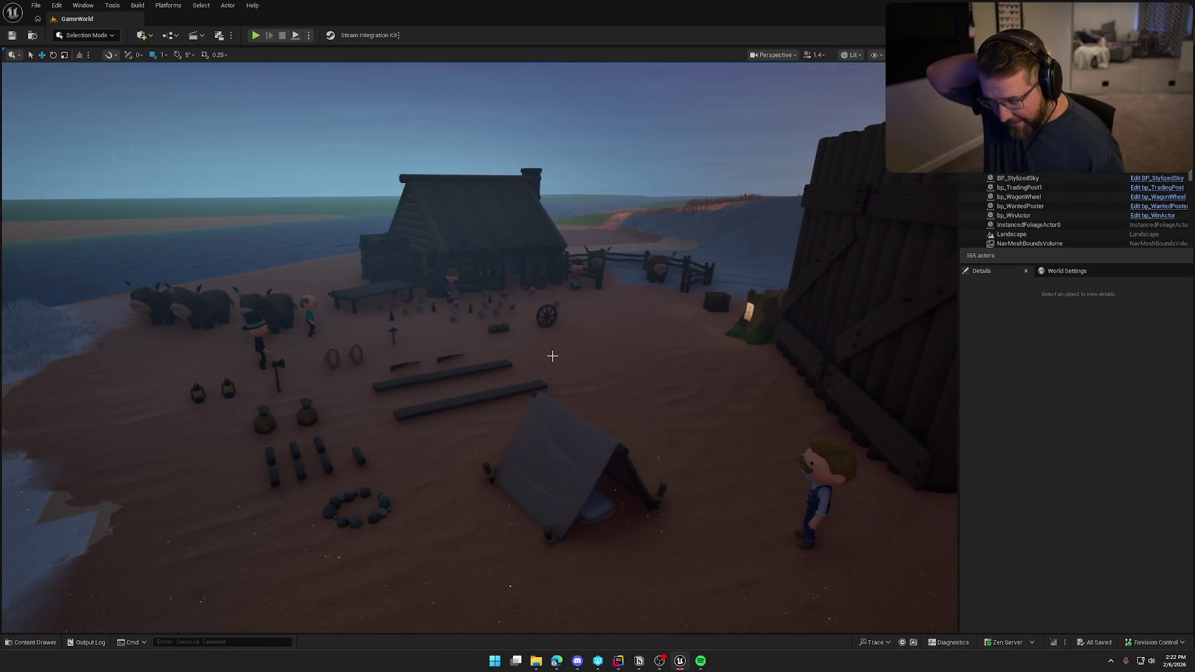
key(ctrl+space)
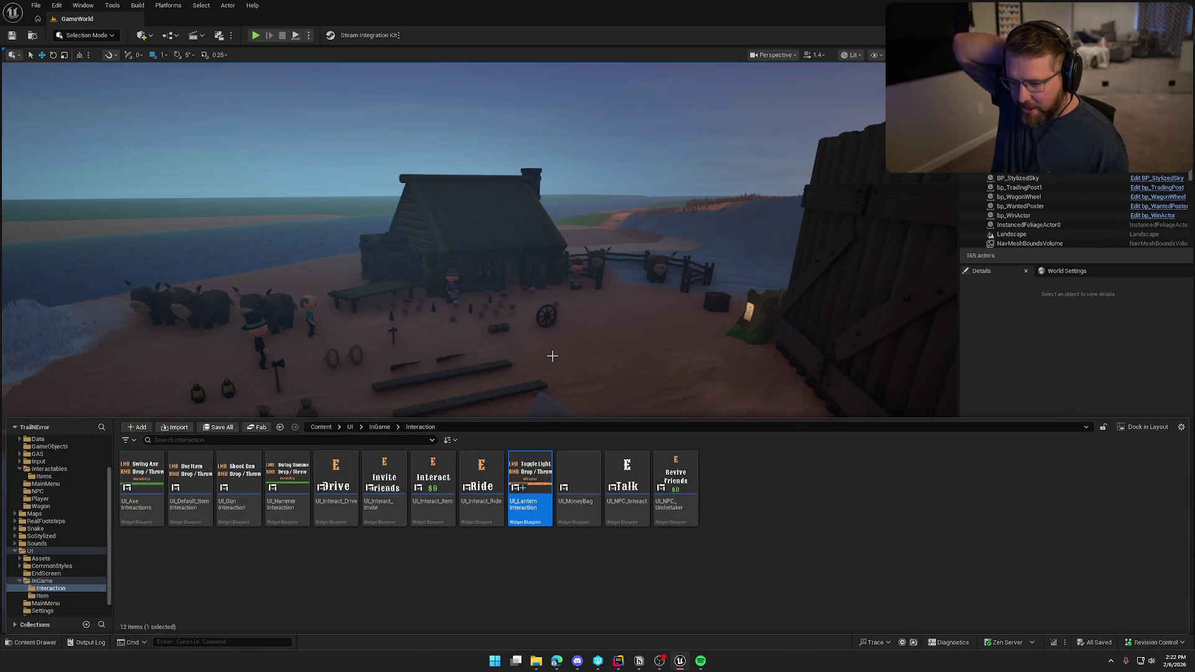
- Browse the Content Drawer to Logic/Player and open the PS_InGame player state blueprint
click(1054, 354)
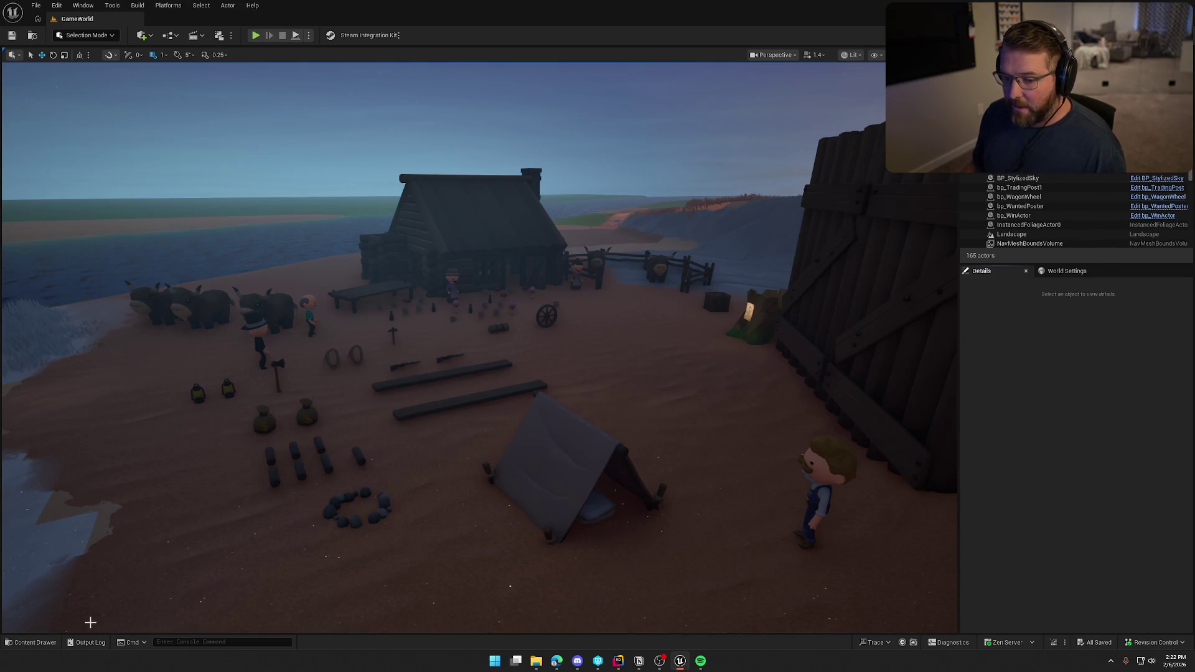
click(34, 645)
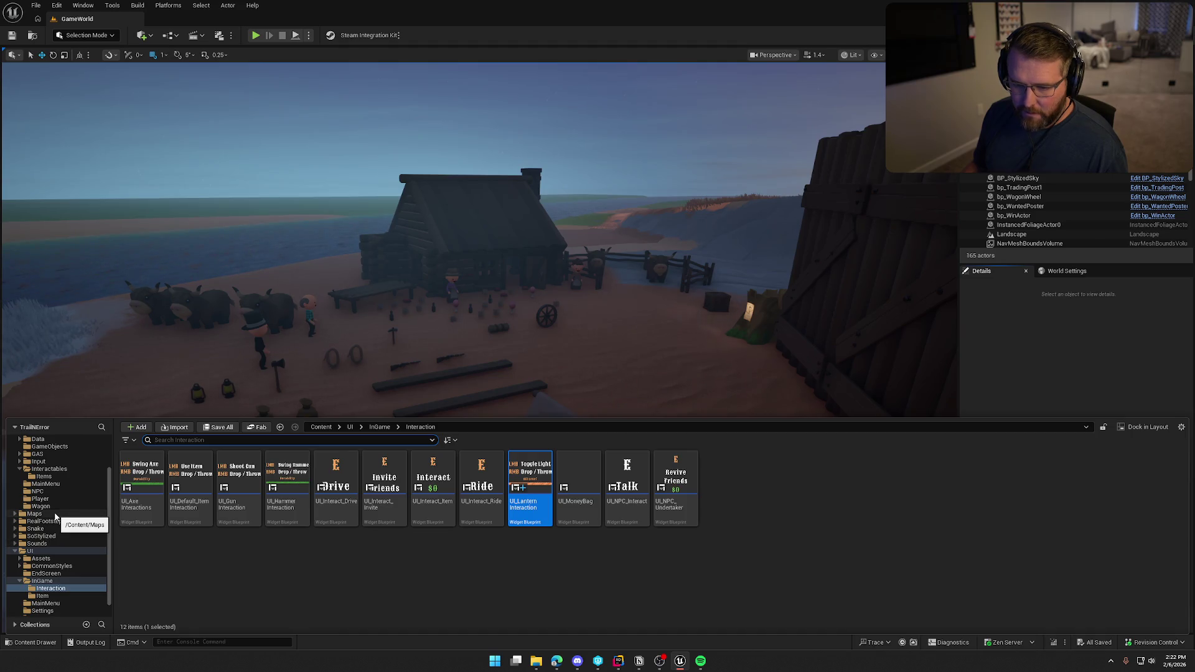
click(15, 551)
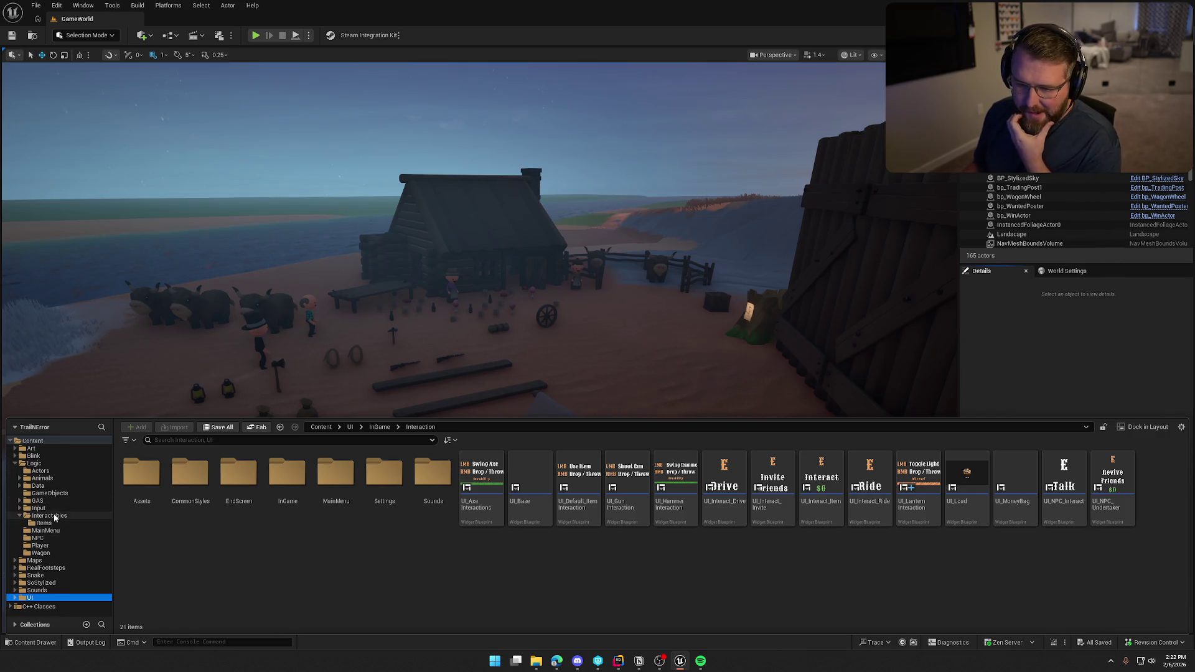
click(49, 493)
click(61, 546)
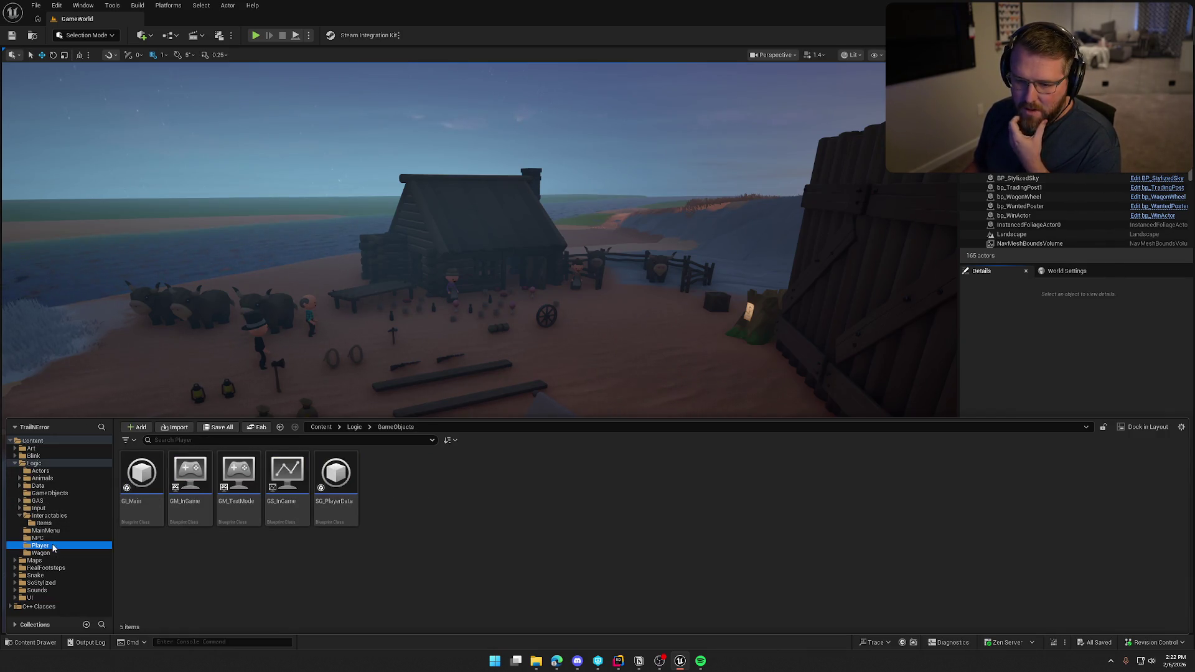
double_click(288, 476)
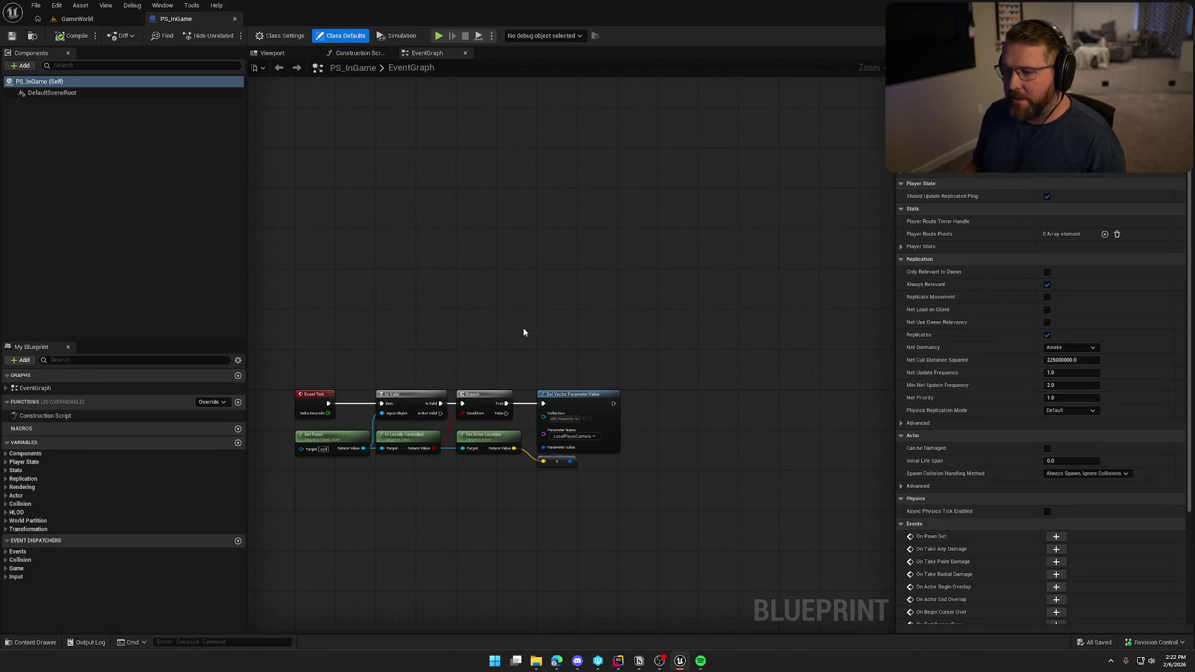
- List PS_InGame's events and centre its node network in the graph
click(5, 388)
mouse_move(436, 256)
mouse_down()
mouse_move(524, 203)
mouse_move(477, 334)
mouse_move(491, 390)
mouse_move(531, 418)
mouse_up()
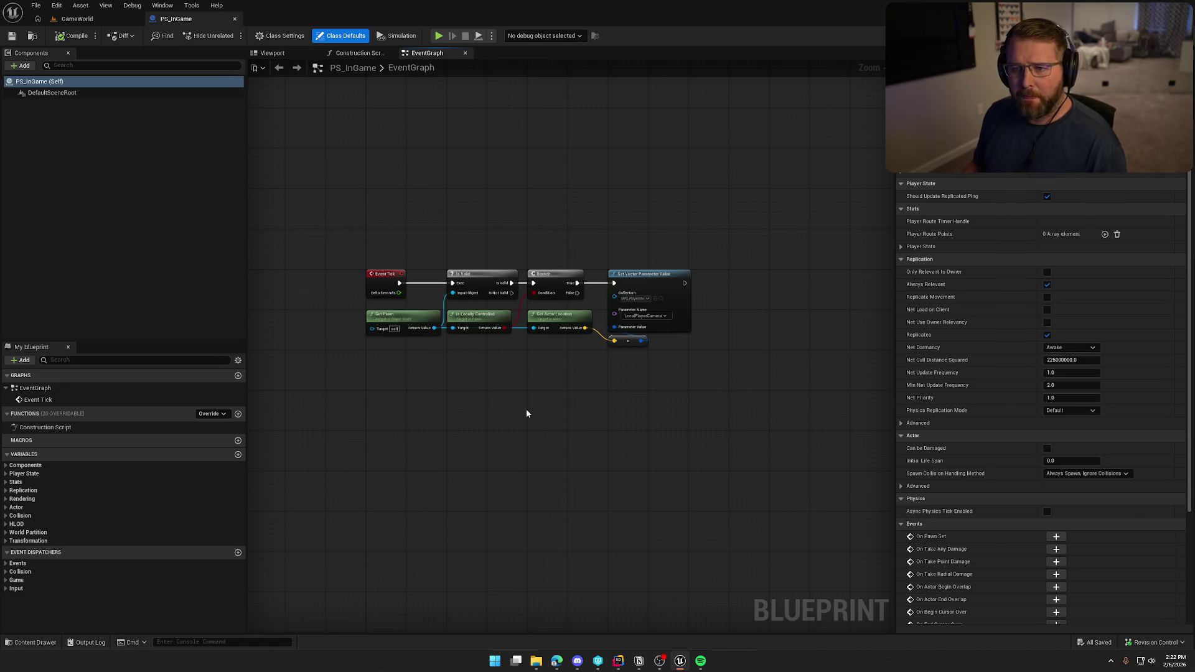
key(ctrl+space)
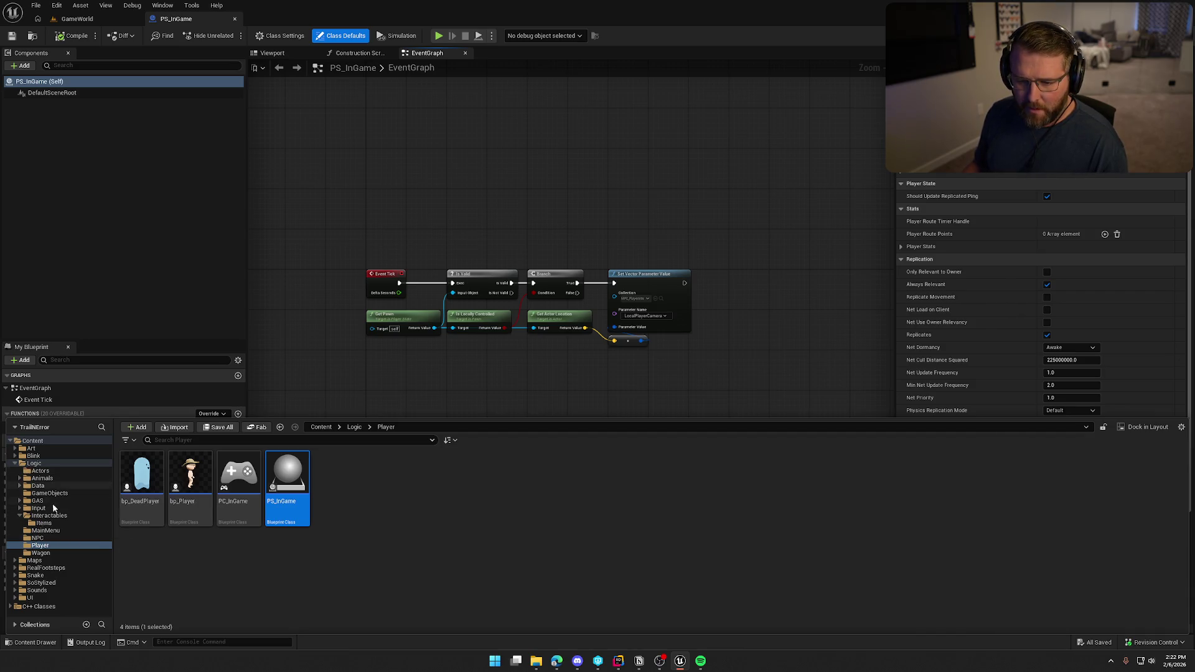
- Step through the Logic folders to GameObjects and open the GI_Main game instance blueprint
click(19, 516)
click(50, 523)
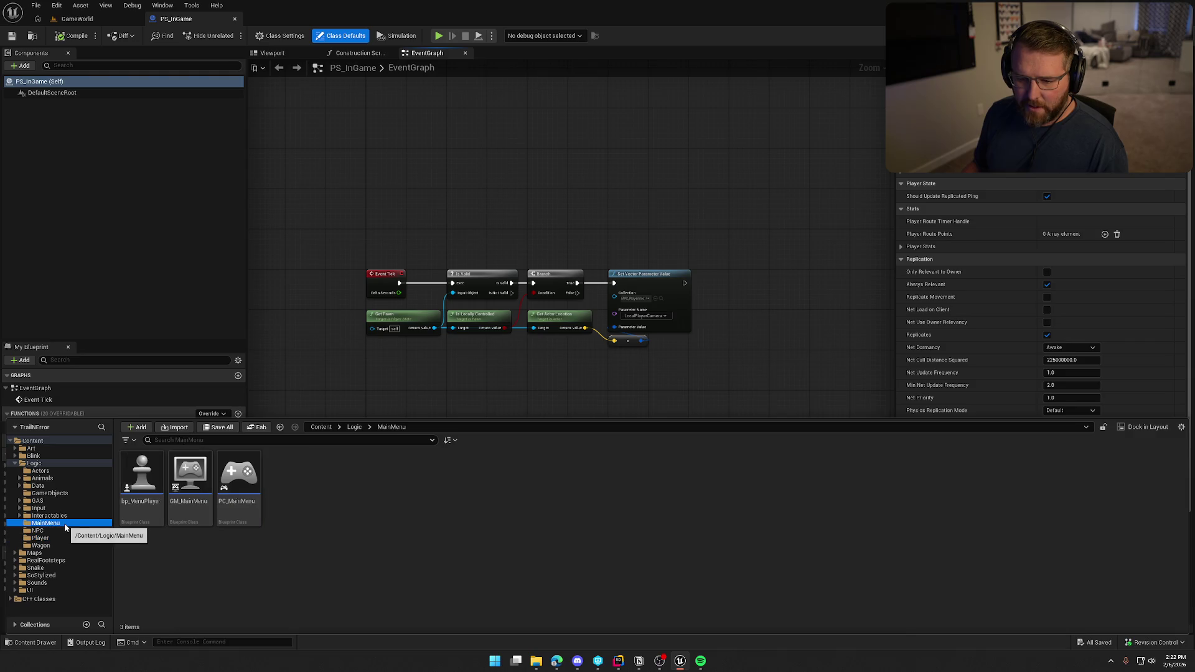
click(66, 532)
click(67, 538)
click(65, 546)
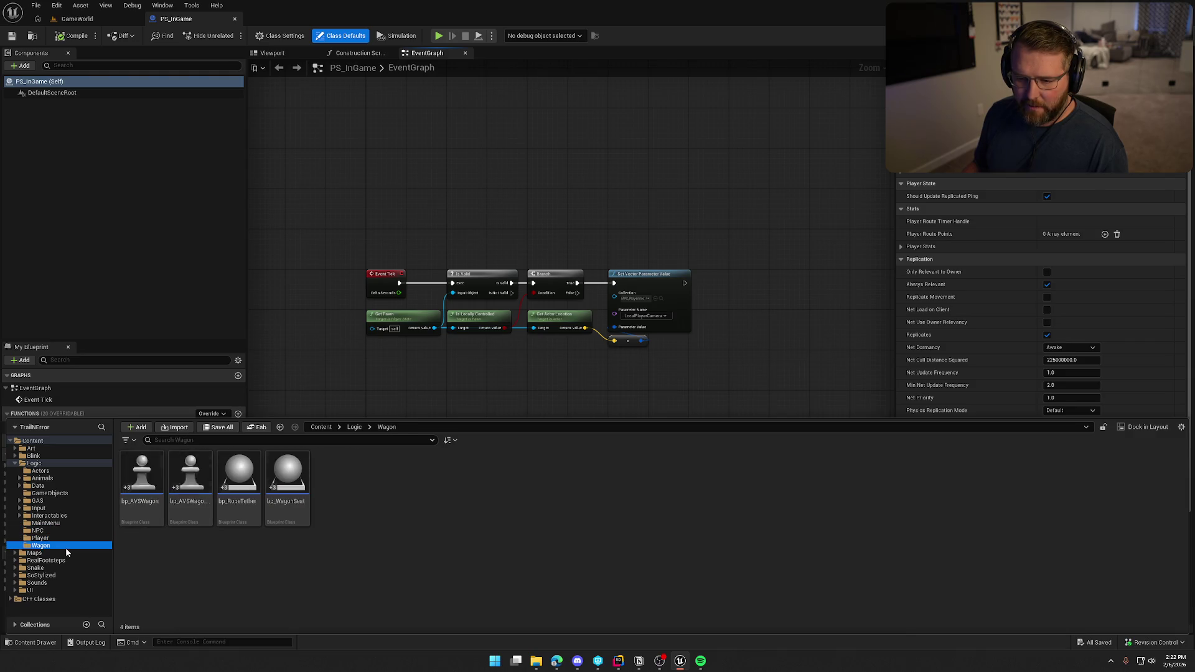
click(66, 538)
click(66, 516)
click(64, 501)
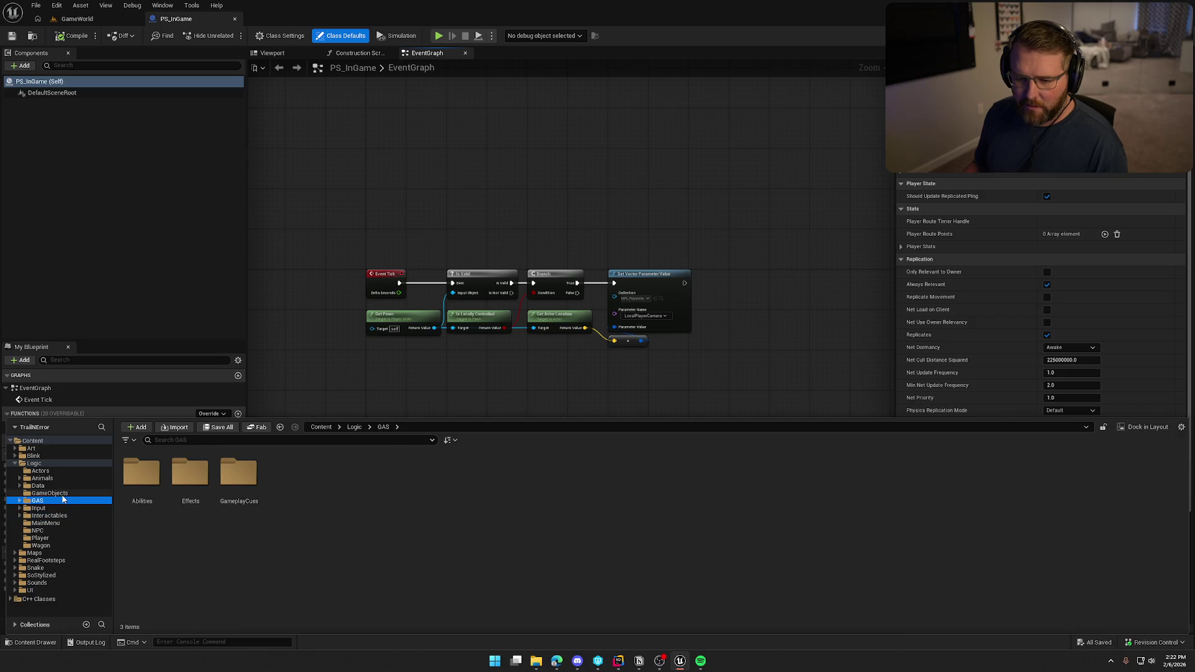
click(64, 493)
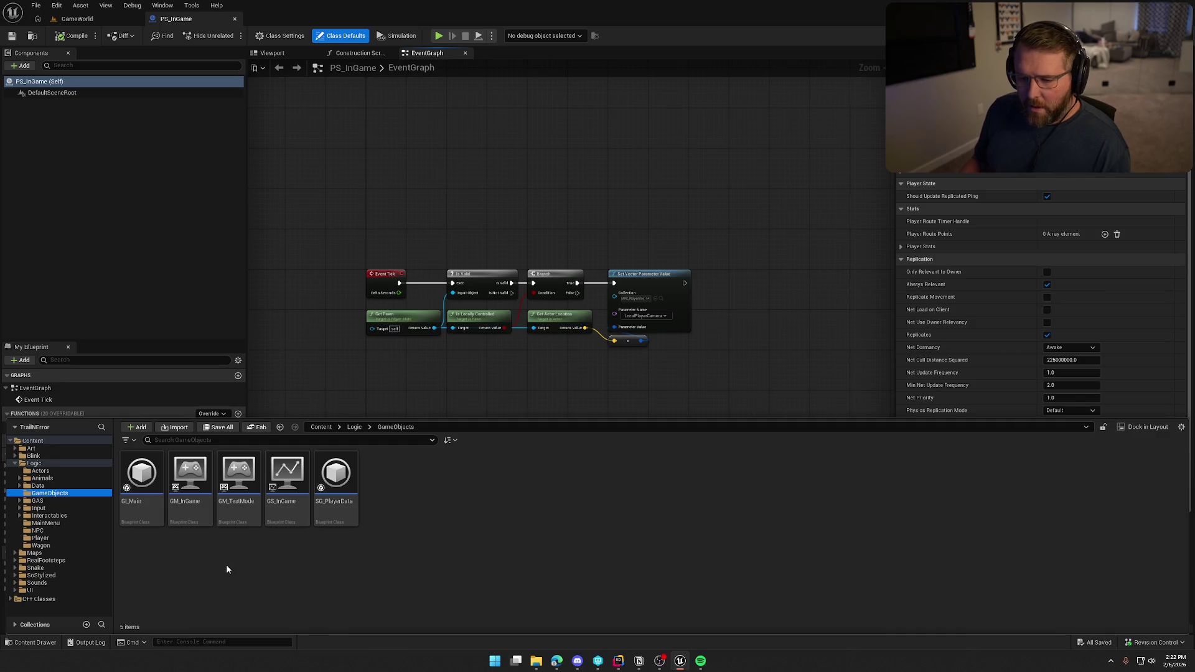
double_click(141, 476)
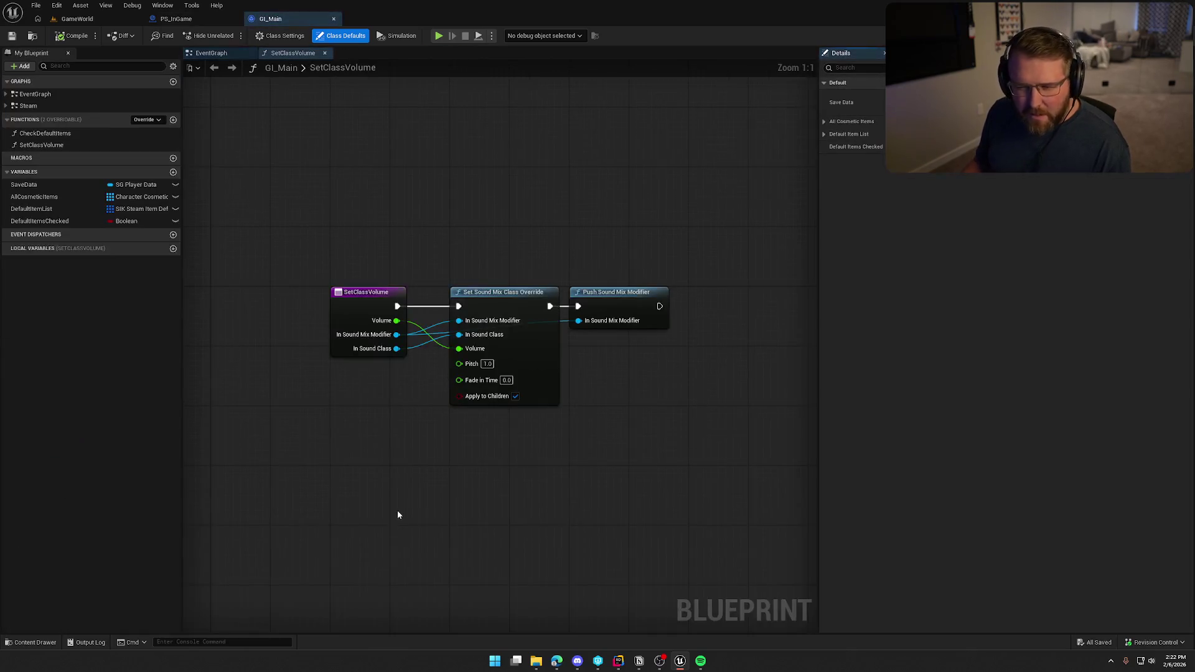
- Zoom and pan the GI_Main graph to centre the Save/Load Setup node group
scroll(405, 386, down, 8)
scroll(430, 435, up, 4)
mouse_move(461, 306)
mouse_down()
mouse_move(459, 408)
mouse_move(467, 186)
mouse_up()
scroll(467, 186, up, 3)
drag(539, 208, 538, 127)
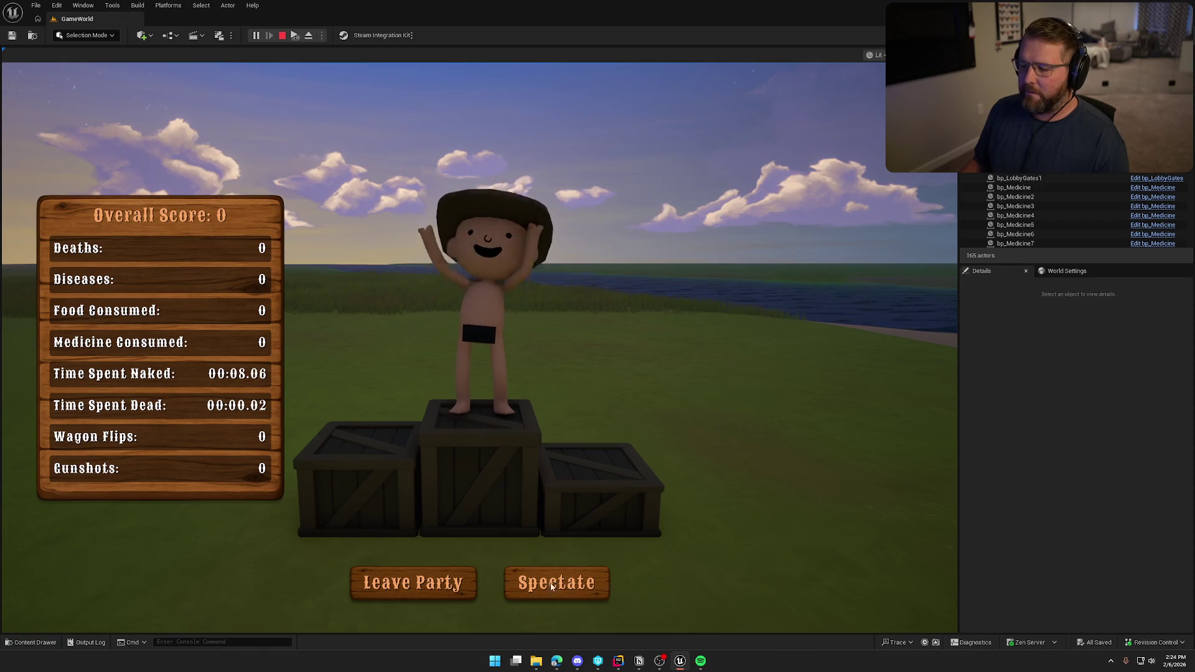
- Stop the play-test, delete TempWinBG from UI/EndScreen, and open the UI_EndReport widget
key(Escape)
key(ctrl+space)
click(37, 590)
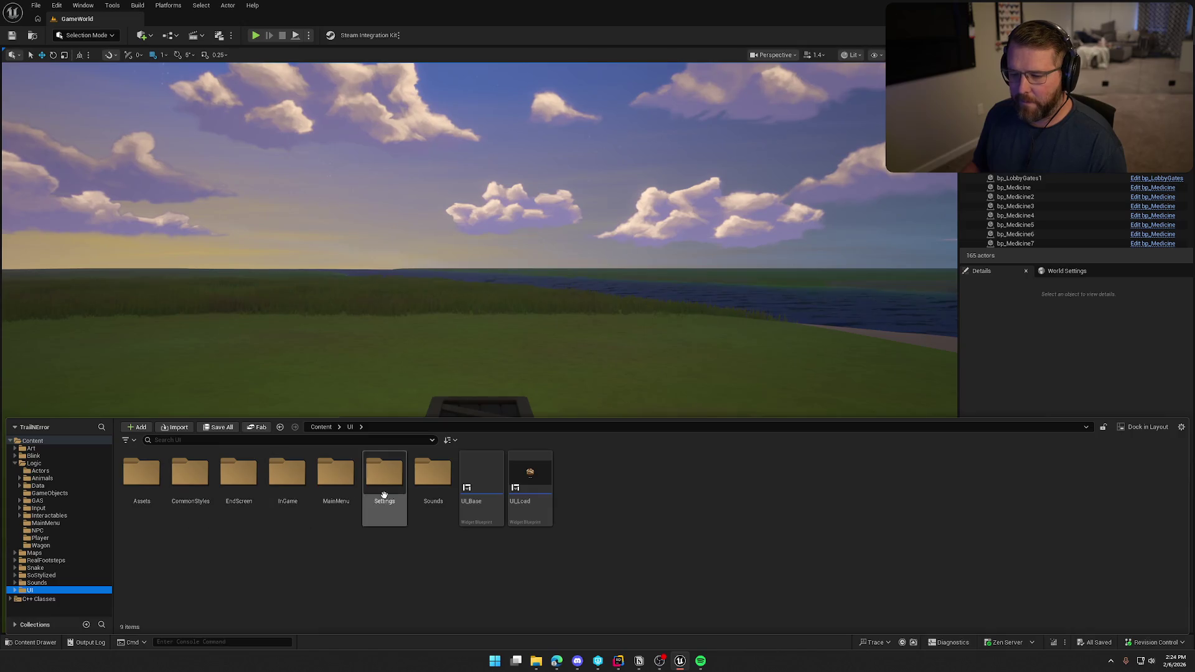
click(239, 482)
double_click(239, 481)
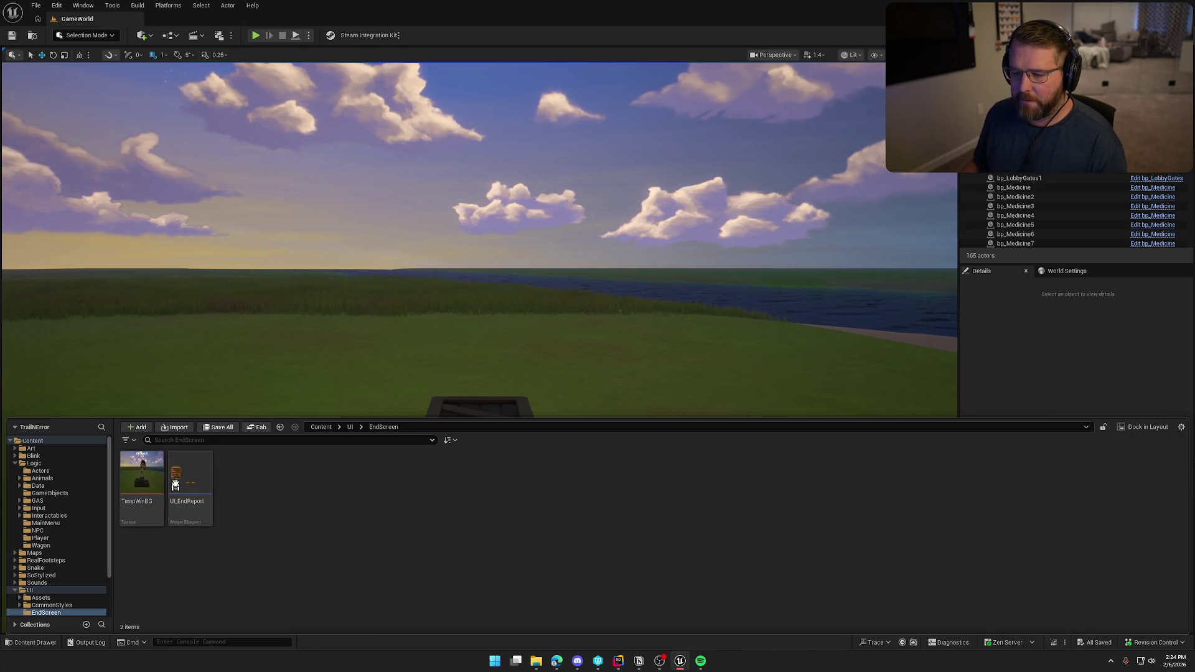
click(142, 479)
key(Delete)
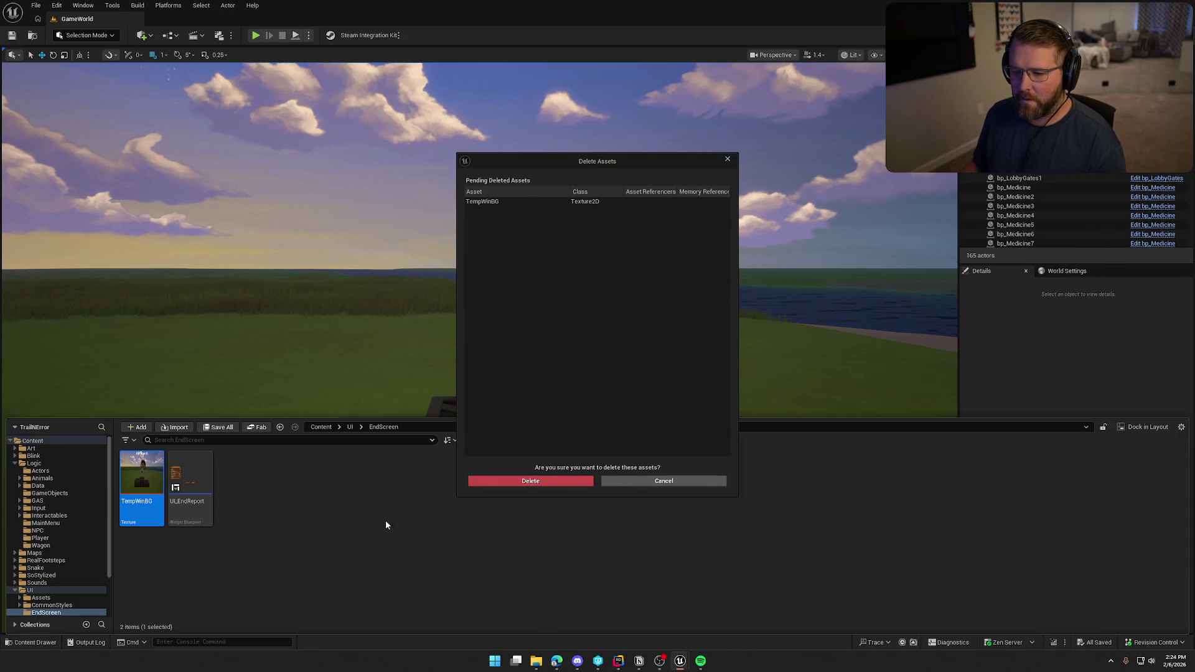
click(509, 483)
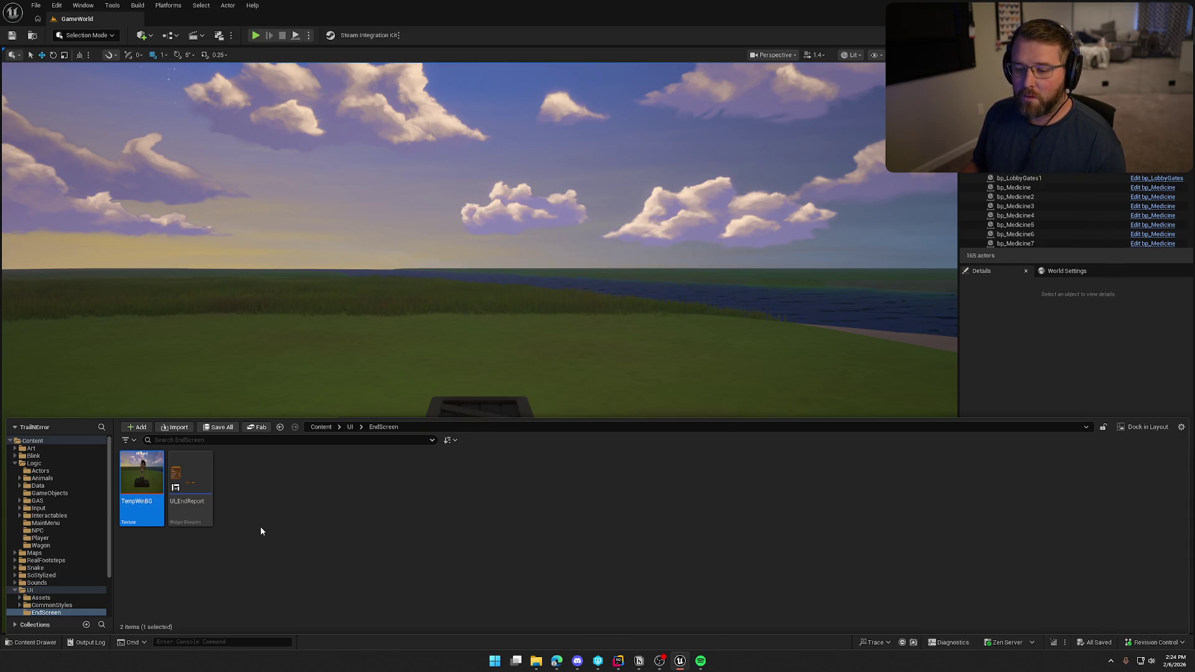
double_click(142, 479)
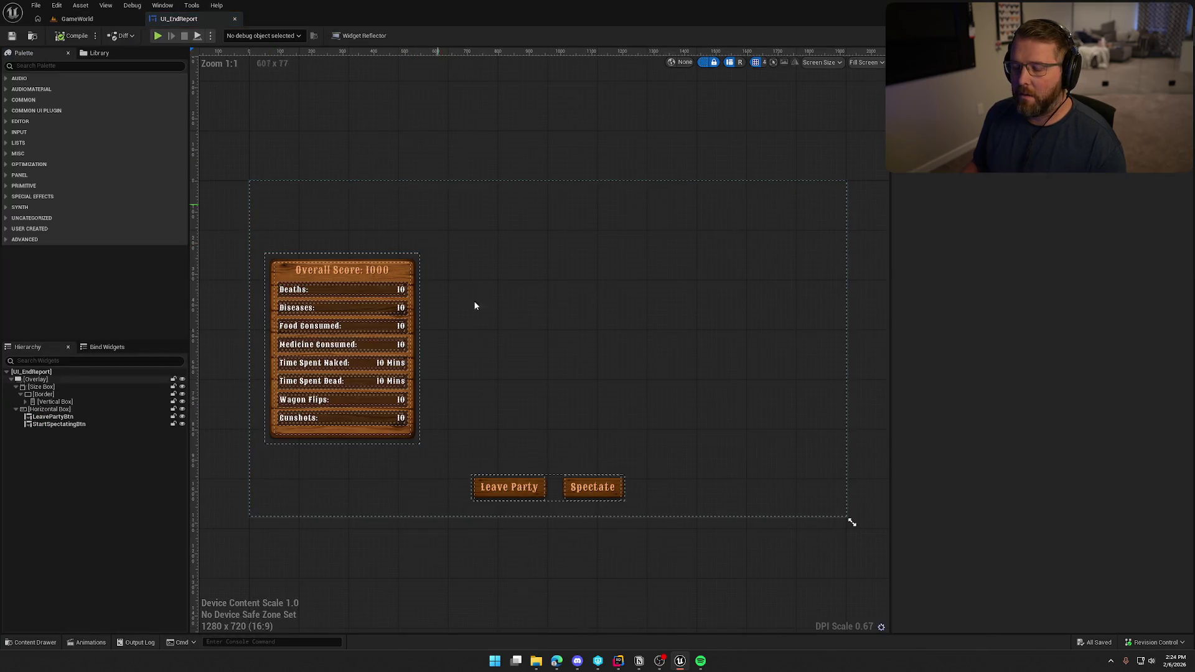
- Uncheck Is Enabled on the StartSpectatingBtn Spectate button
click(588, 490)
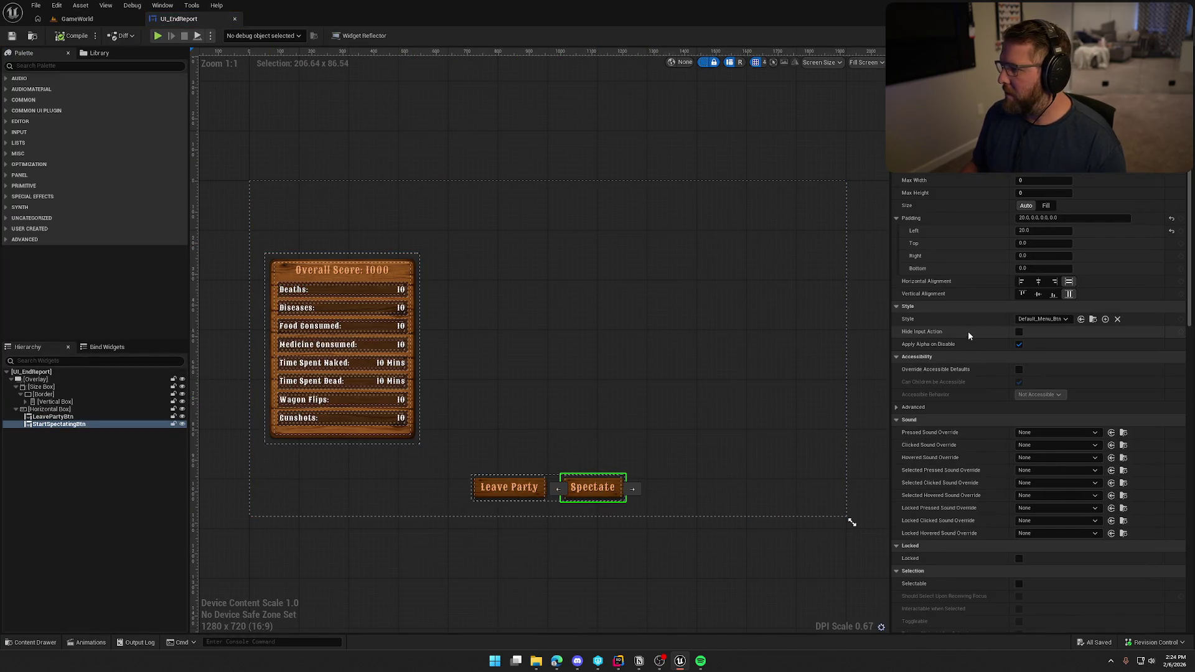
scroll(994, 447, down, 15)
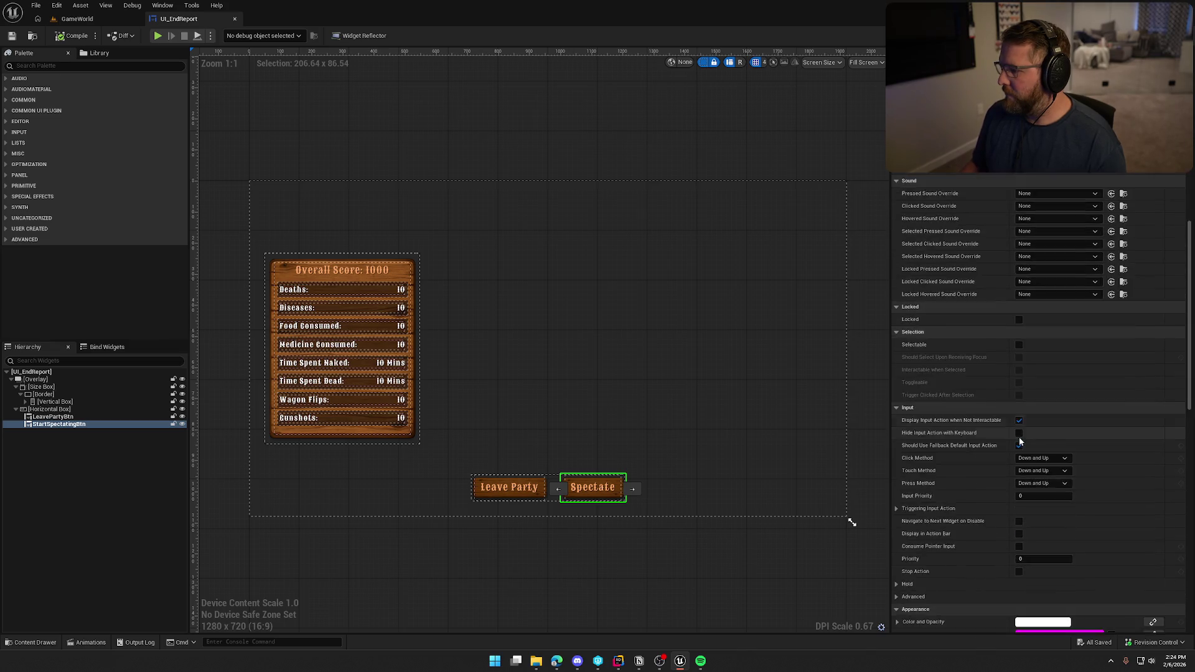
scroll(1024, 439, down, 5)
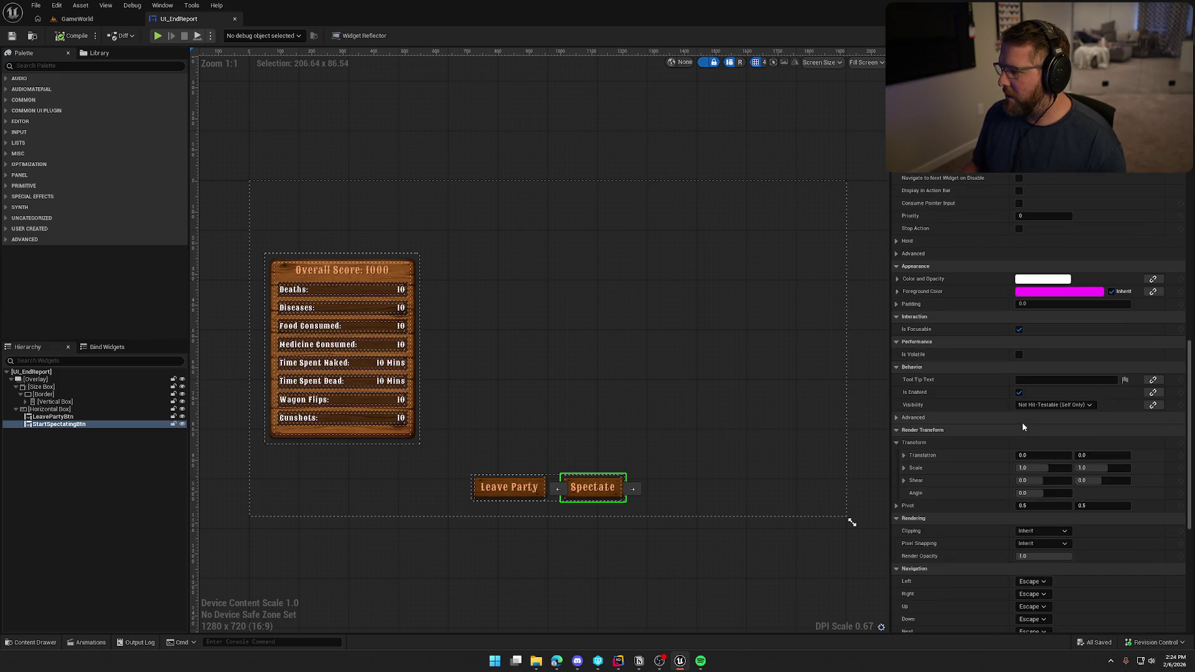
click(1021, 335)
click(643, 149)
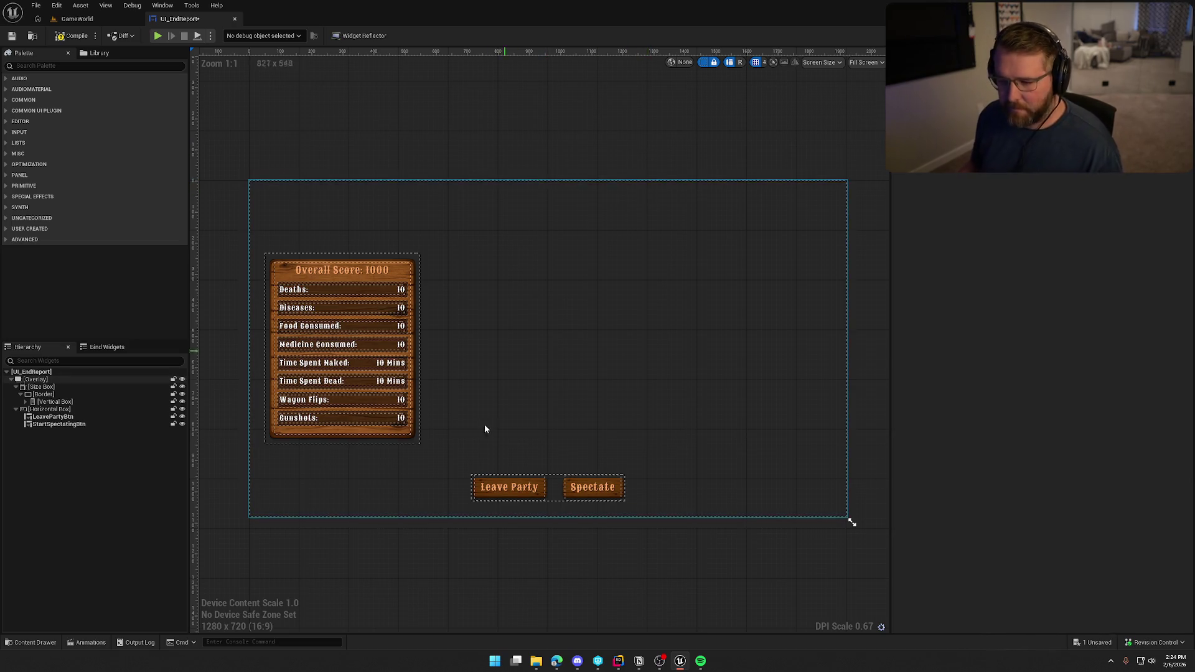
- Add an On Clicked event for the LeavePartyBtn button
click(527, 502)
scroll(1038, 511, down, 5)
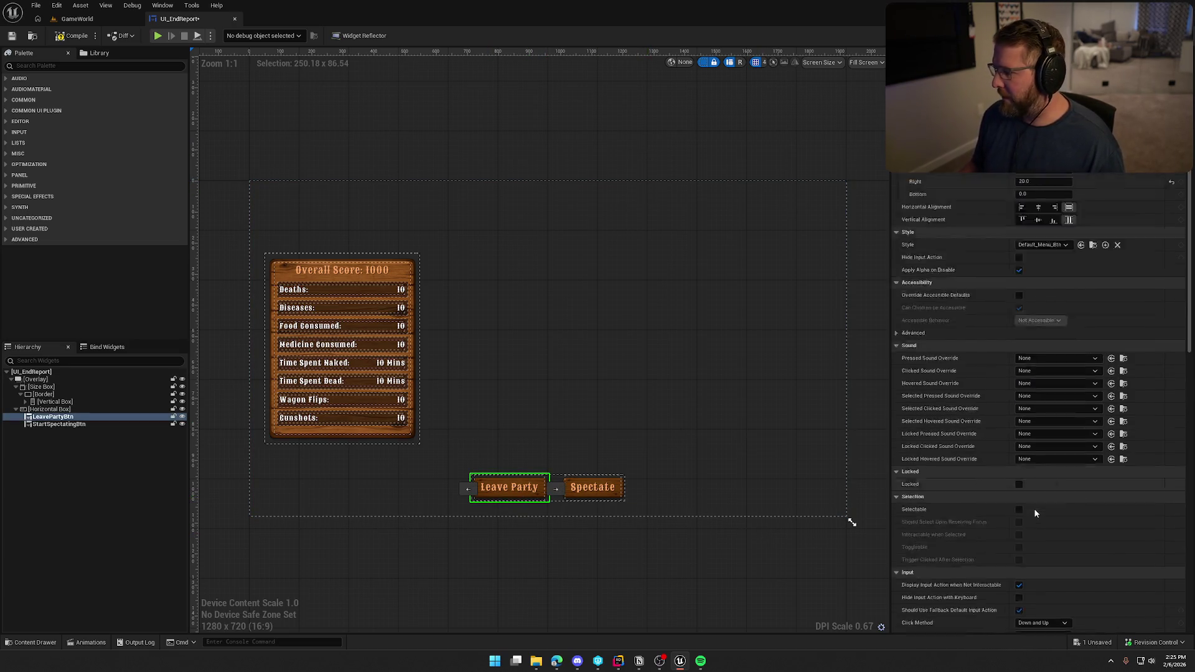
scroll(1038, 511, down, 15)
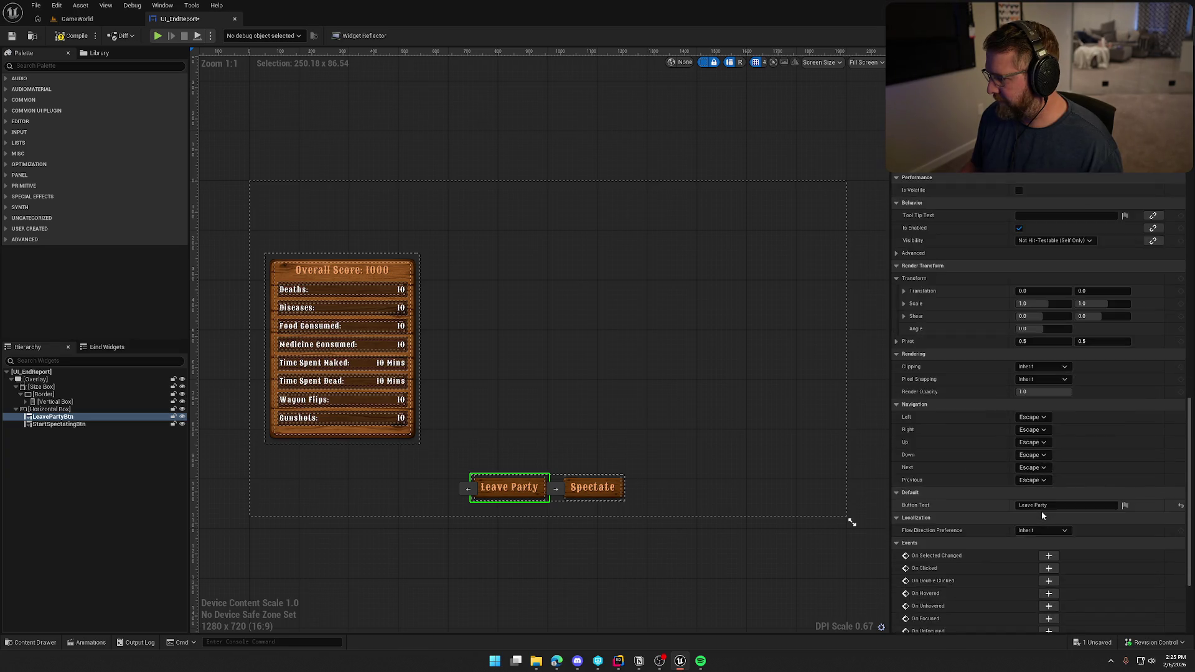
scroll(1042, 515, down, 1)
click(1048, 436)
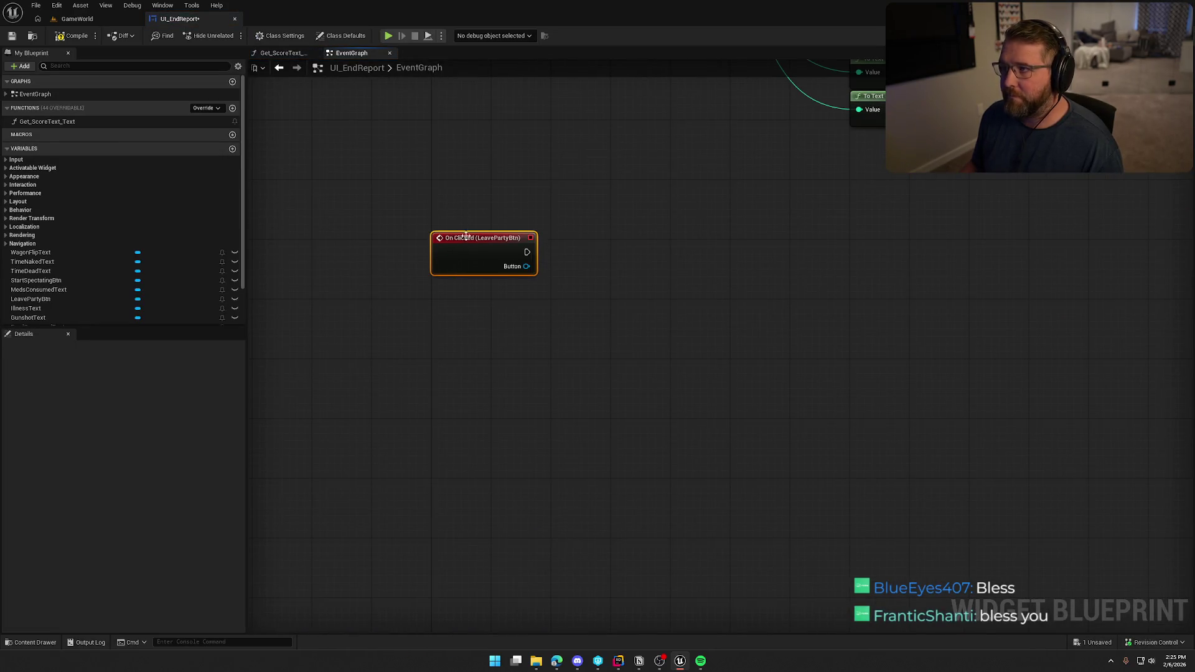
- Add a Destroy SIK Session node triggered by On Clicked (LeavePartyBtn)
drag(456, 225, 596, 293)
mouse_move(787, 351)
mouse_down()
mouse_move(626, 380)
mouse_move(594, 336)
mouse_up()
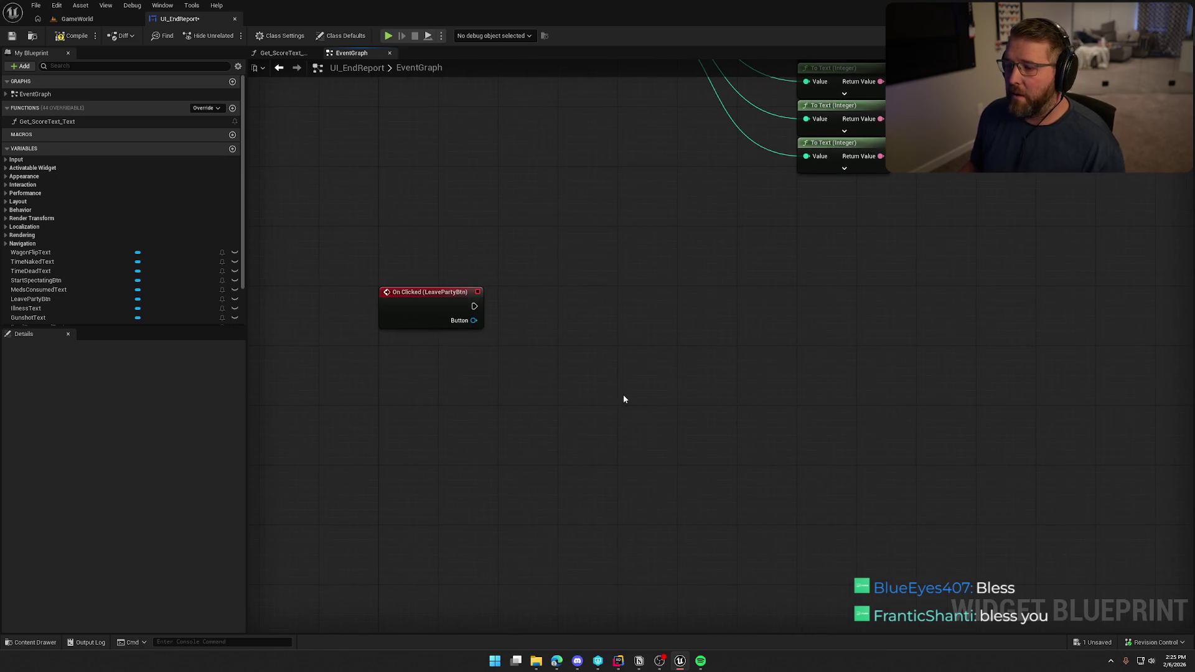
mouse_move(562, 395)
mouse_down()
mouse_move(634, 581)
mouse_move(597, 396)
mouse_up()
mouse_move(549, 361)
mouse_down()
mouse_move(496, 334)
mouse_move(467, 339)
mouse_move(537, 343)
mouse_up()
right_click(553, 323)
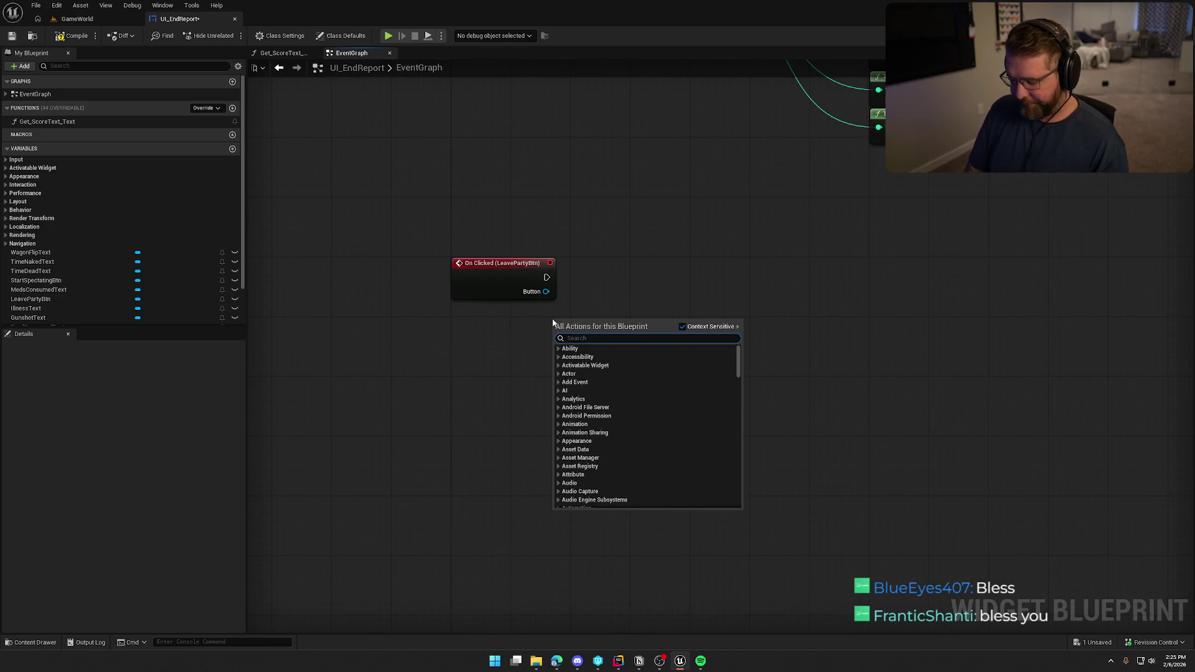
text(destor)
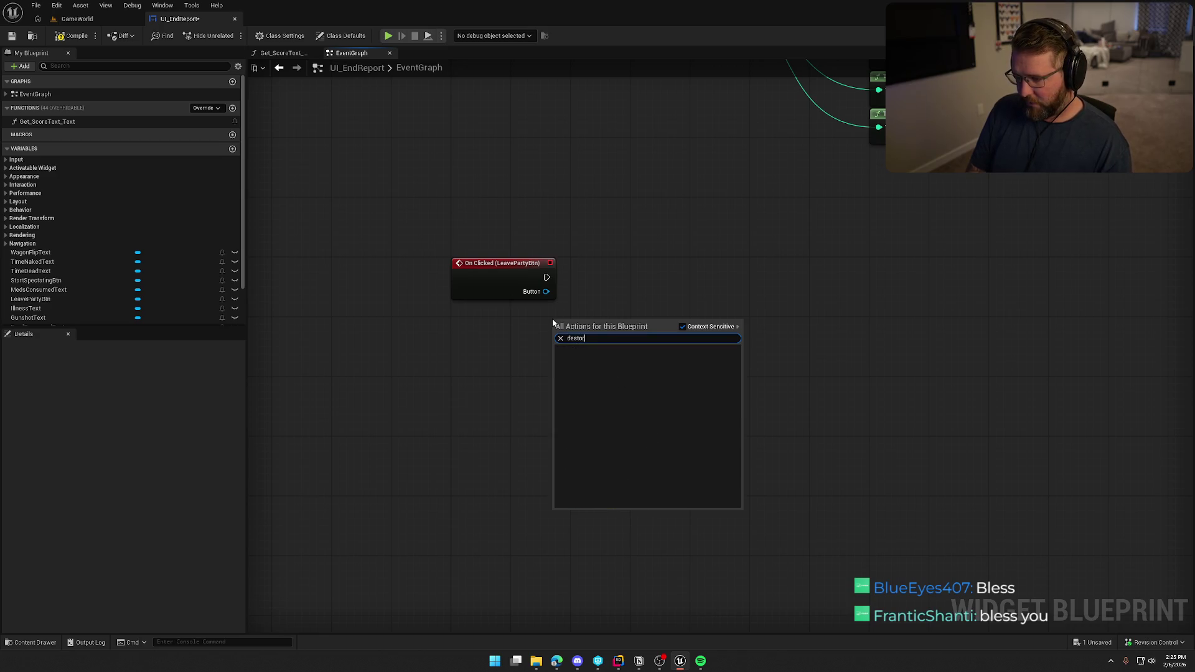
key(BackSpace)
key(BackSpace)
text(roy sess)
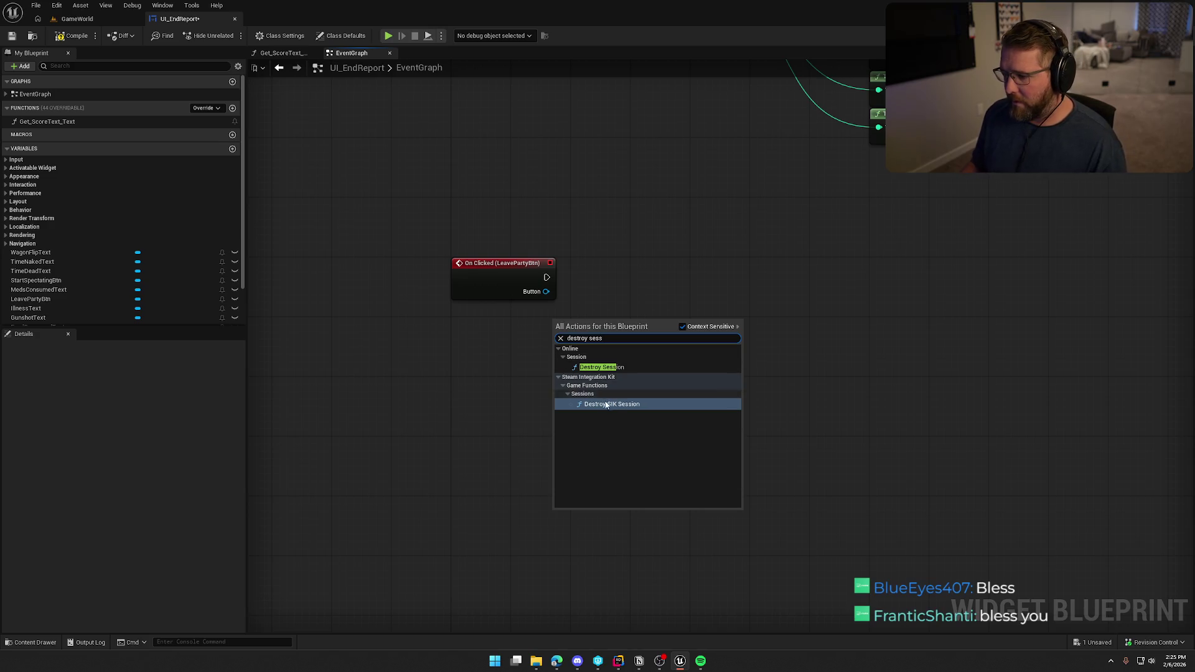
click(611, 404)
mouse_move(621, 315)
mouse_down()
mouse_move(621, 263)
mouse_move(548, 277)
mouse_up()
mouse_move(682, 402)
mouse_down()
mouse_move(540, 384)
mouse_move(567, 321)
mouse_move(567, 362)
mouse_up()
- Open the MainMenu level from both the Success and Failure outputs of the session teardown
drag(554, 266, 607, 268)
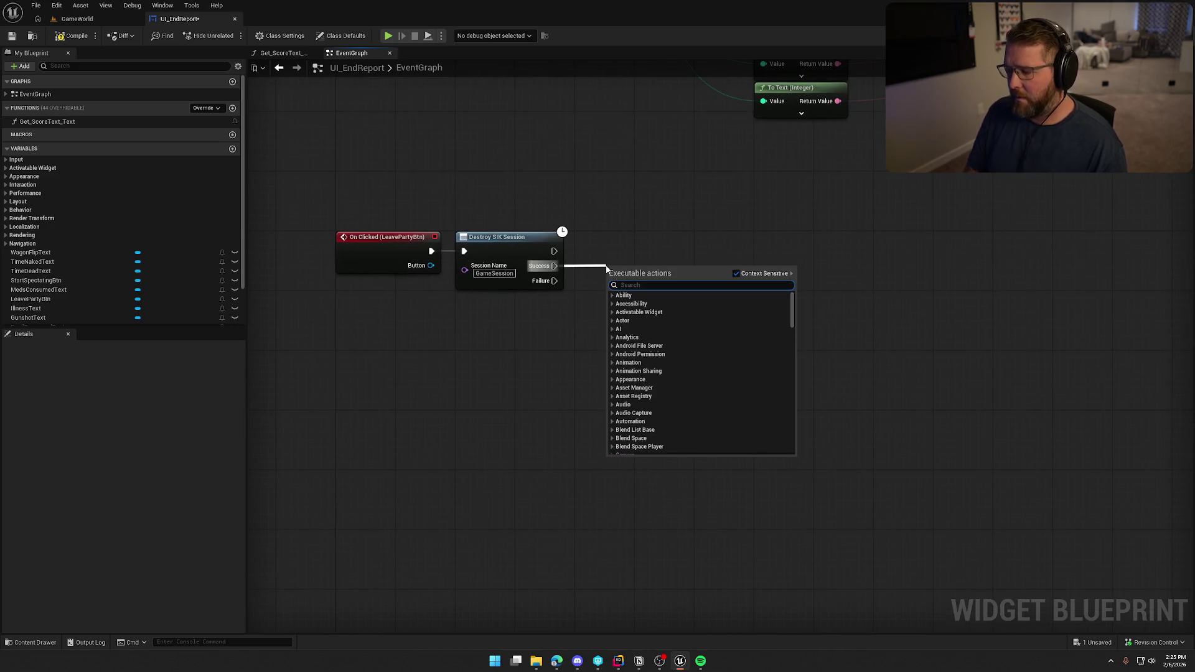
text(open l)
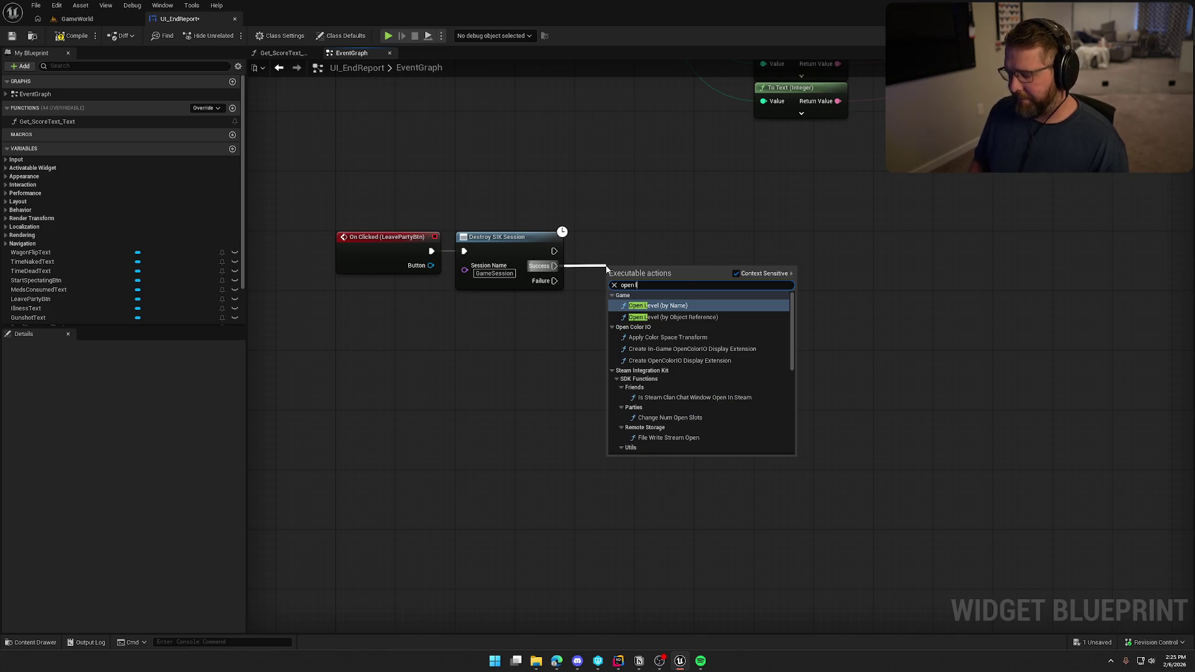
click(672, 317)
click(641, 304)
text(mainm)
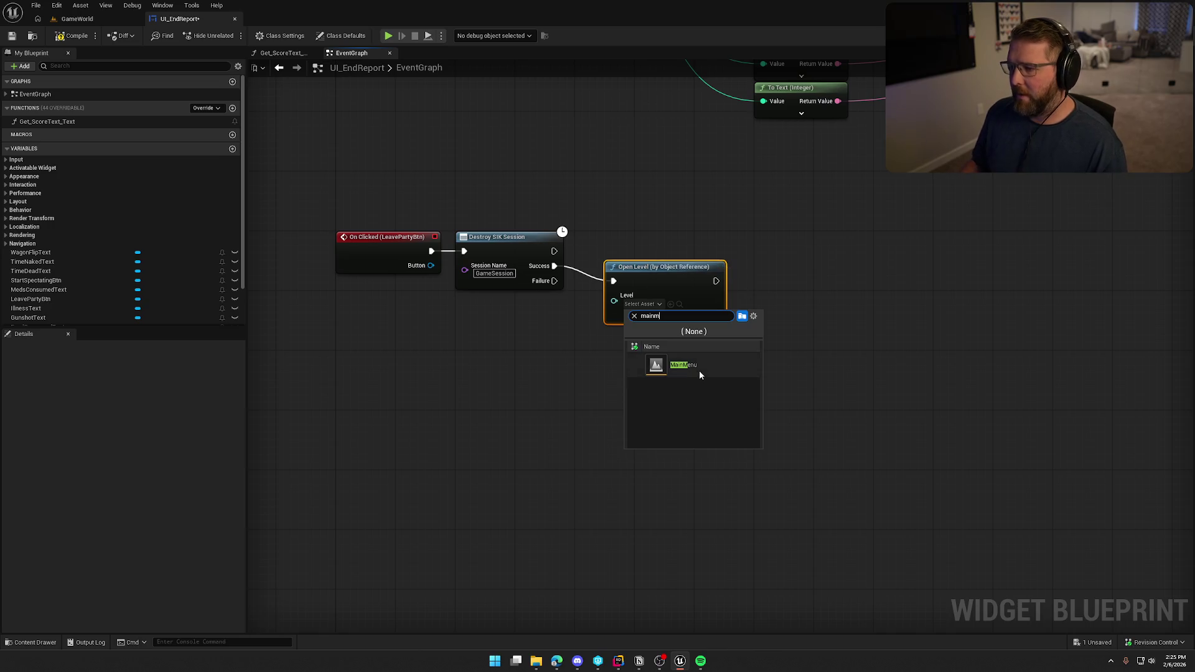
click(697, 367)
drag(494, 235, 921, 421)
drag(664, 317, 694, 310)
- Compile and save the UI_EndReport widget blueprint
click(57, 36)
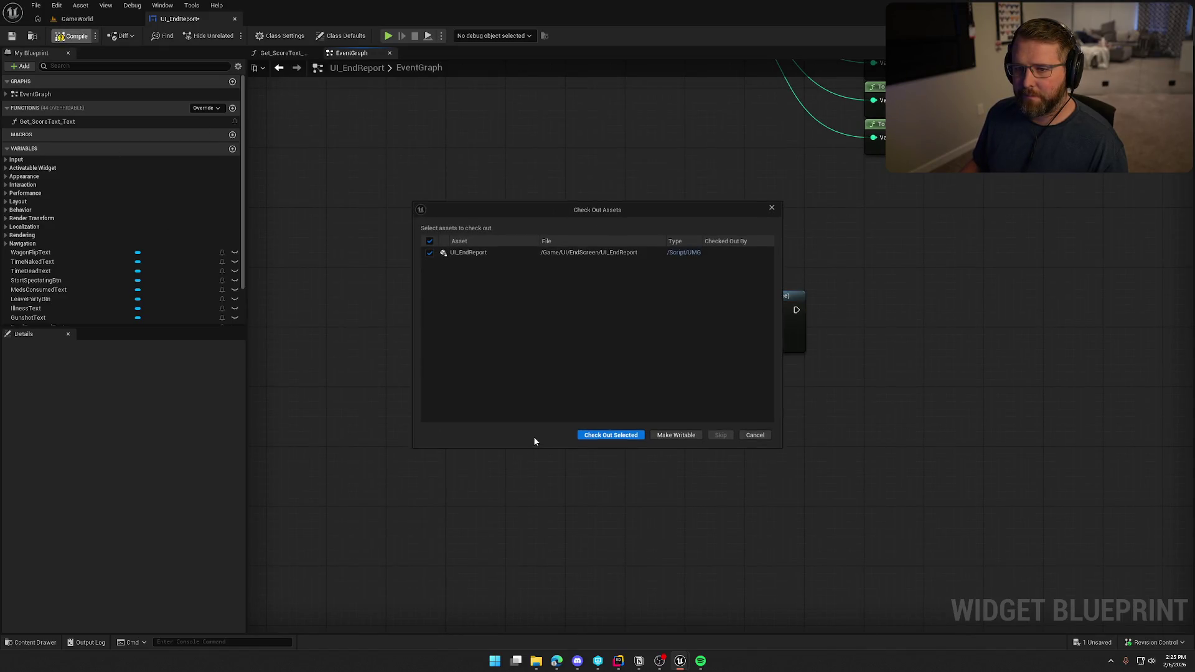
click(609, 437)
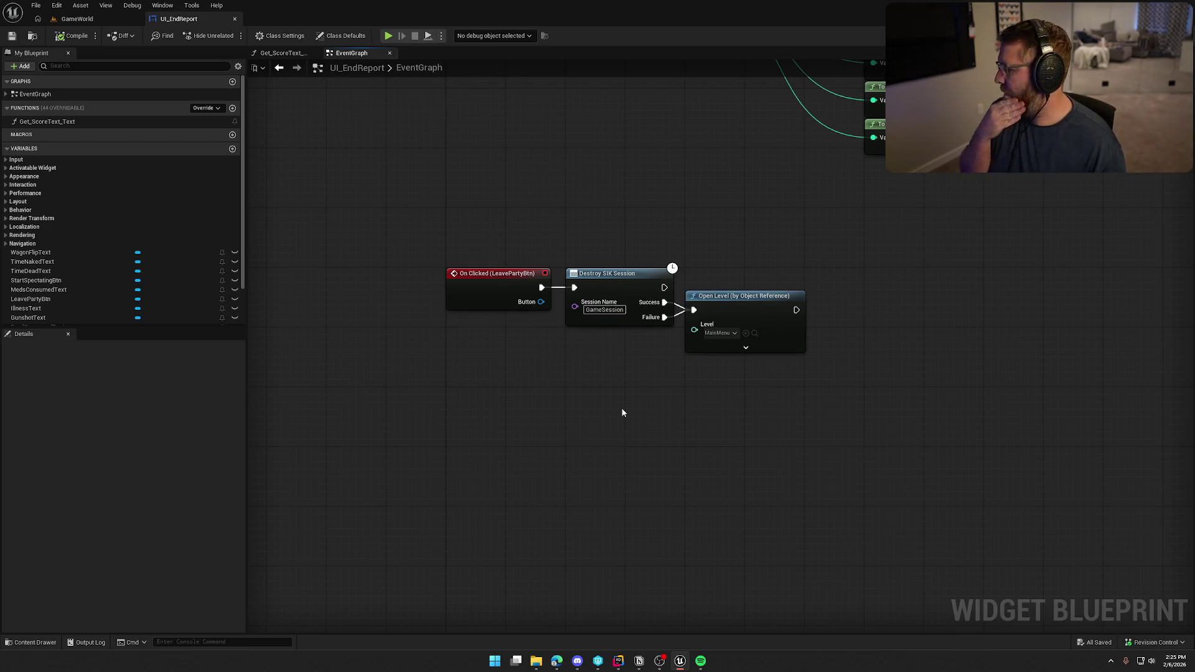
mouse_move(622, 412)
mouse_down()
mouse_move(494, 366)
mouse_move(524, 337)
mouse_up()
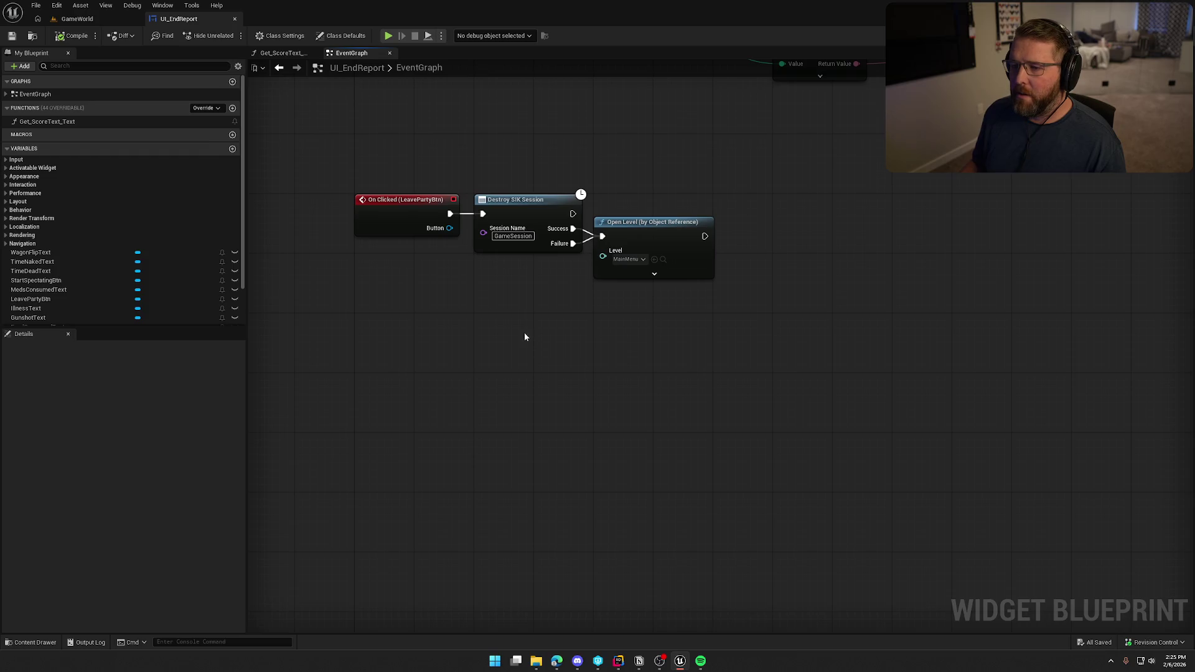
- In Designer, duplicate the Spectate button and name the copy RestartGameBtn
click(1138, 35)
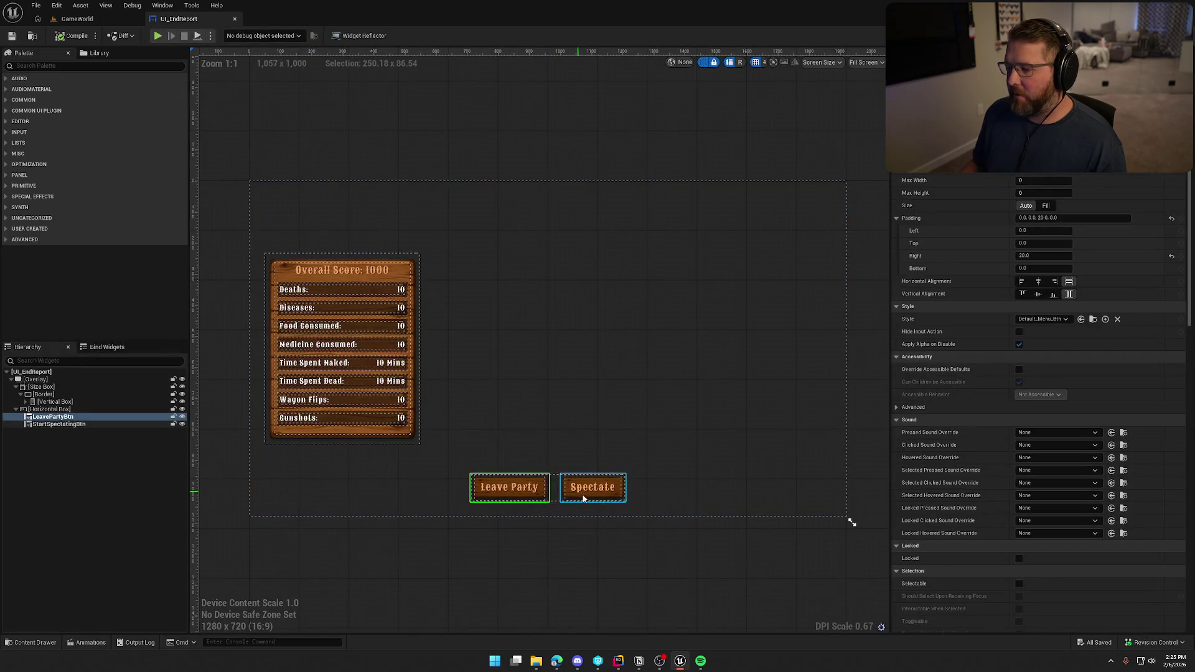
scroll(667, 548, up, 2)
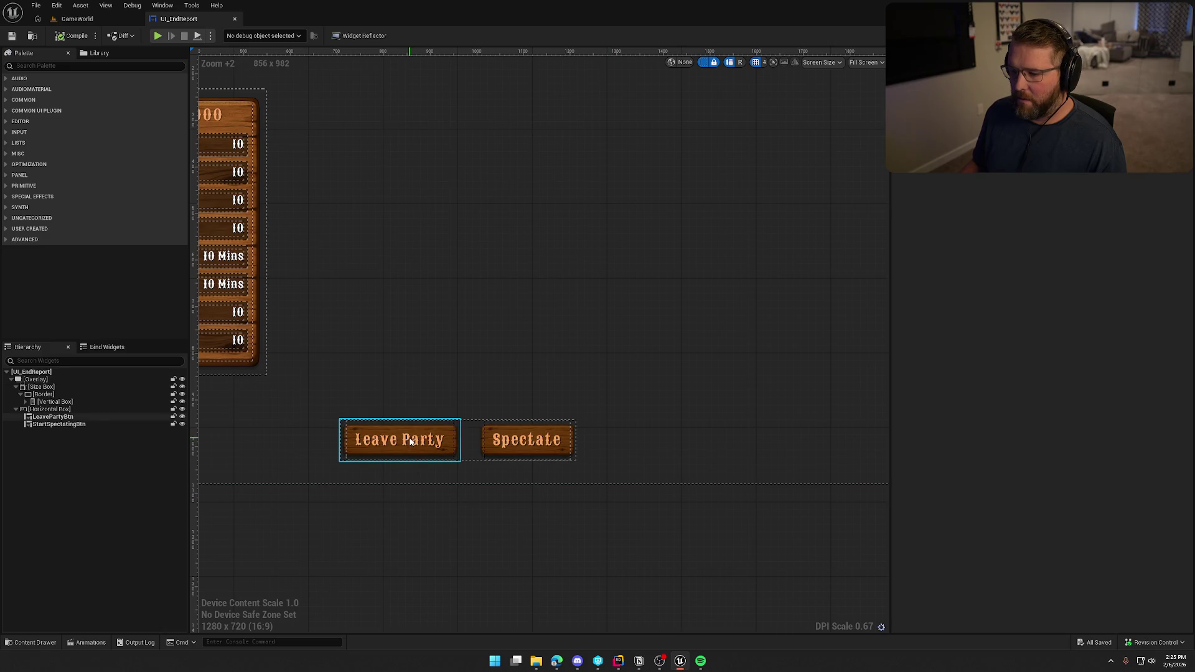
click(411, 441)
click(62, 424)
key(ctrl+d)
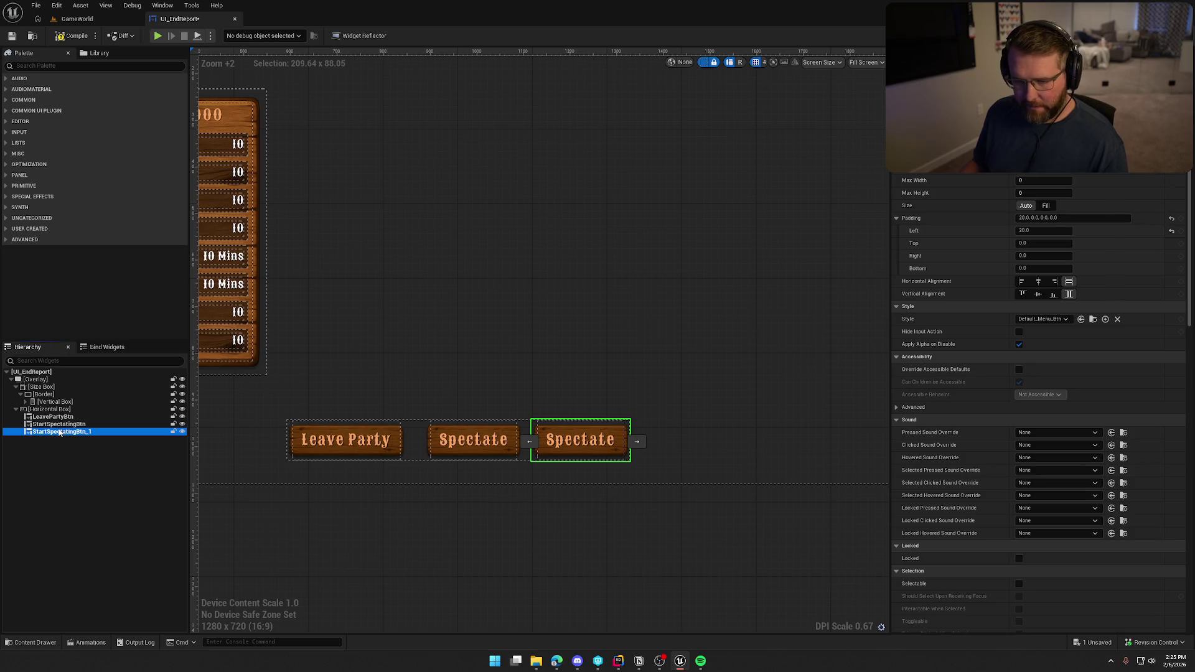
key(F2)
text(RE)
key(BackSpace)
text(estartGameBtn)
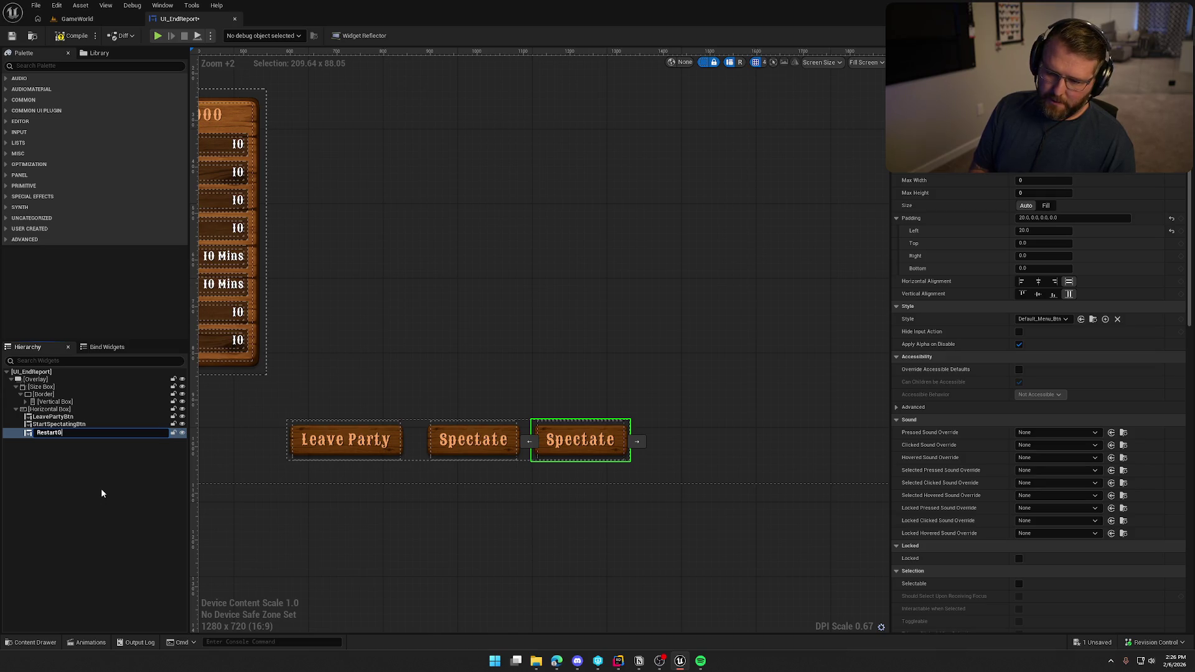
key(Return)
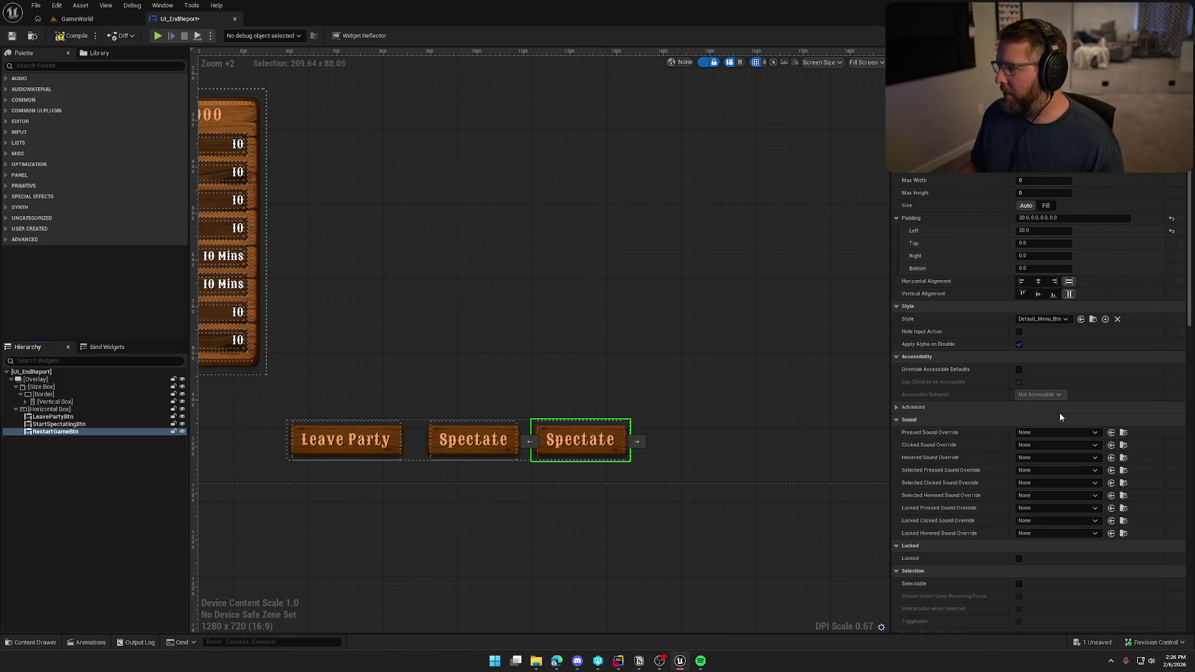
- Set the new button's text to 'Start Over'
scroll(1059, 417, down, 1)
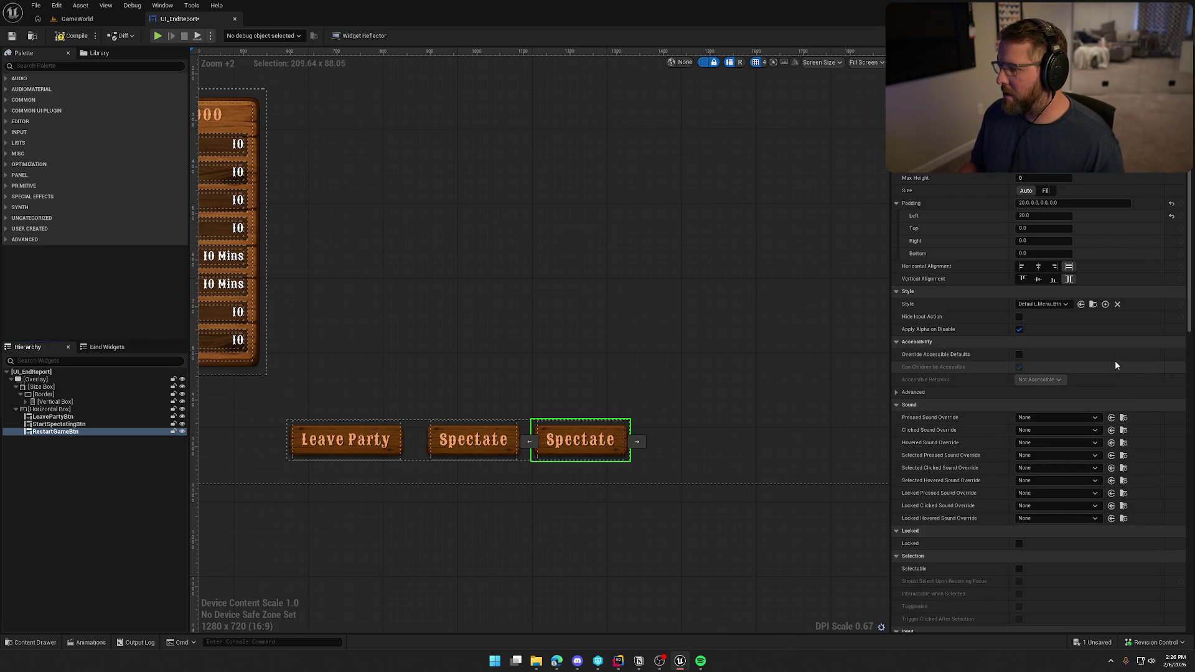
scroll(1116, 365, down, 5)
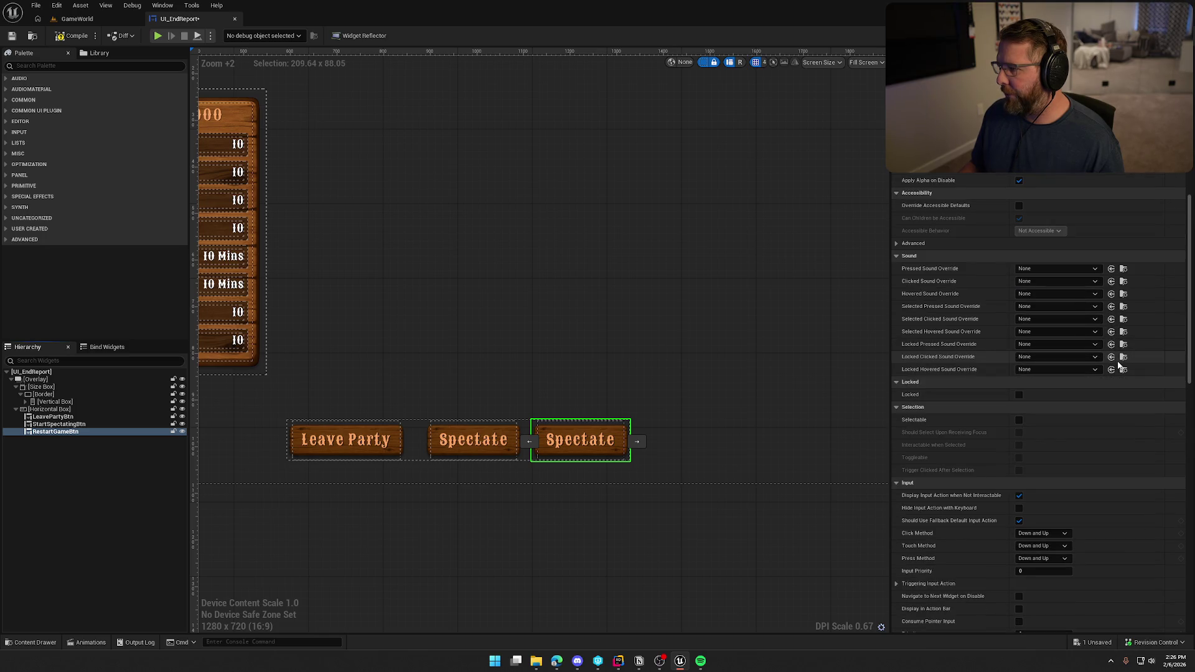
scroll(1117, 365, down, 2)
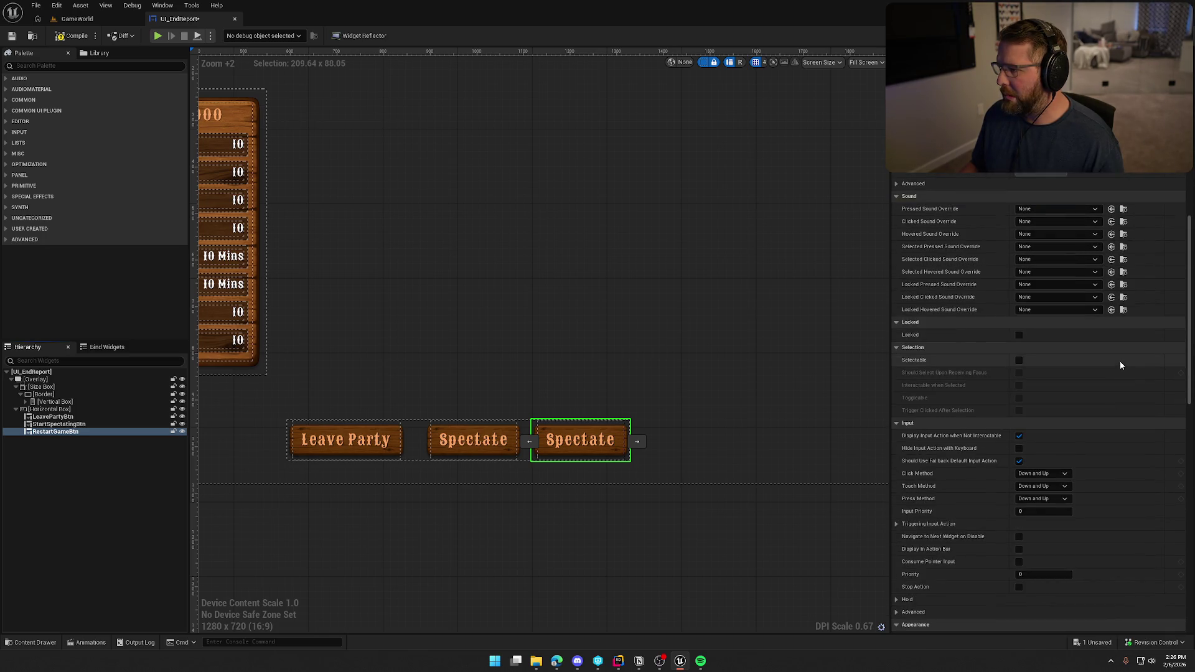
scroll(1119, 361, down, 20)
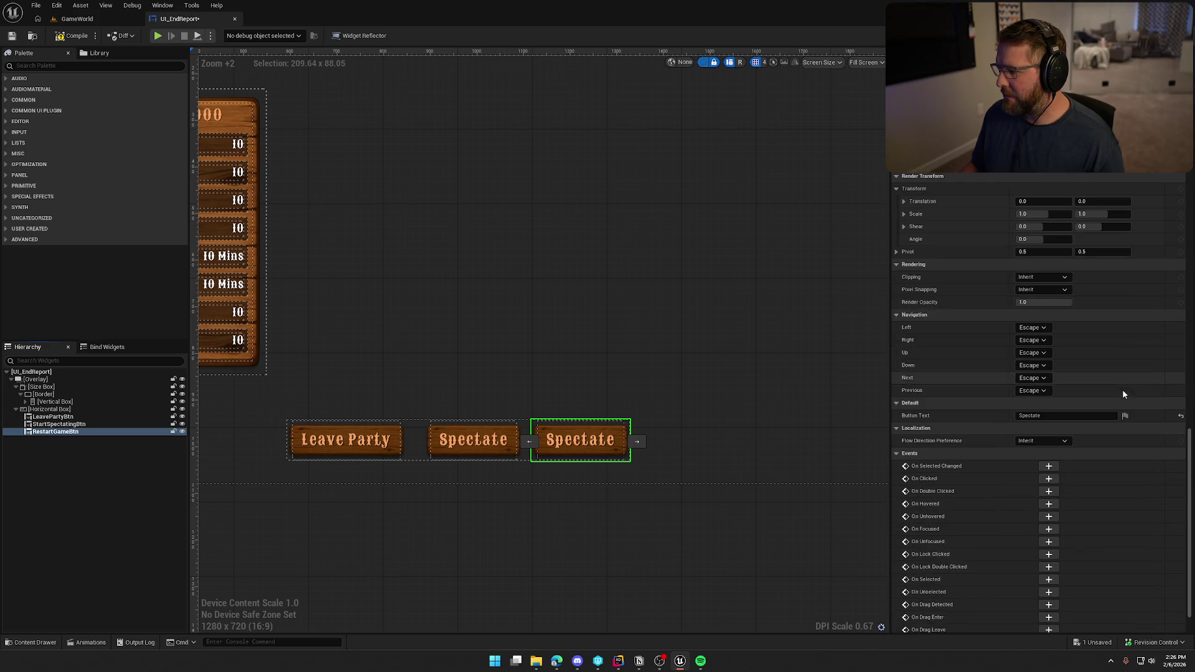
click(1048, 416)
text(Start Over)
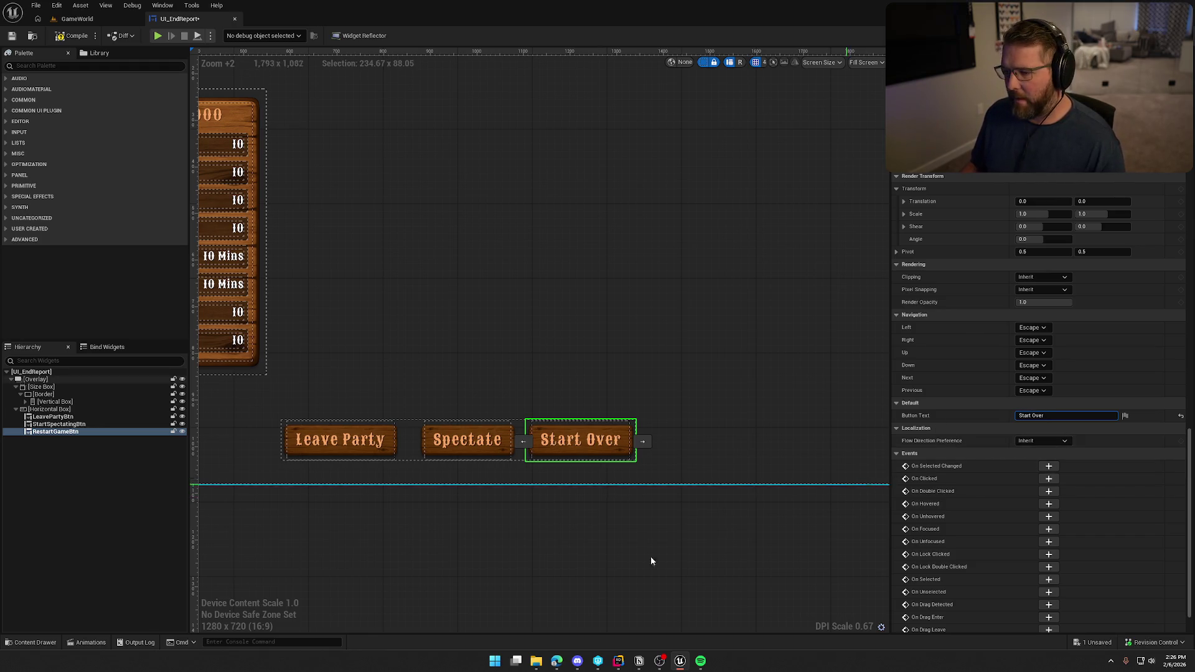
- Adjust the Start Over button's padding, keeping left padding 20 and right padding 0
click(435, 438)
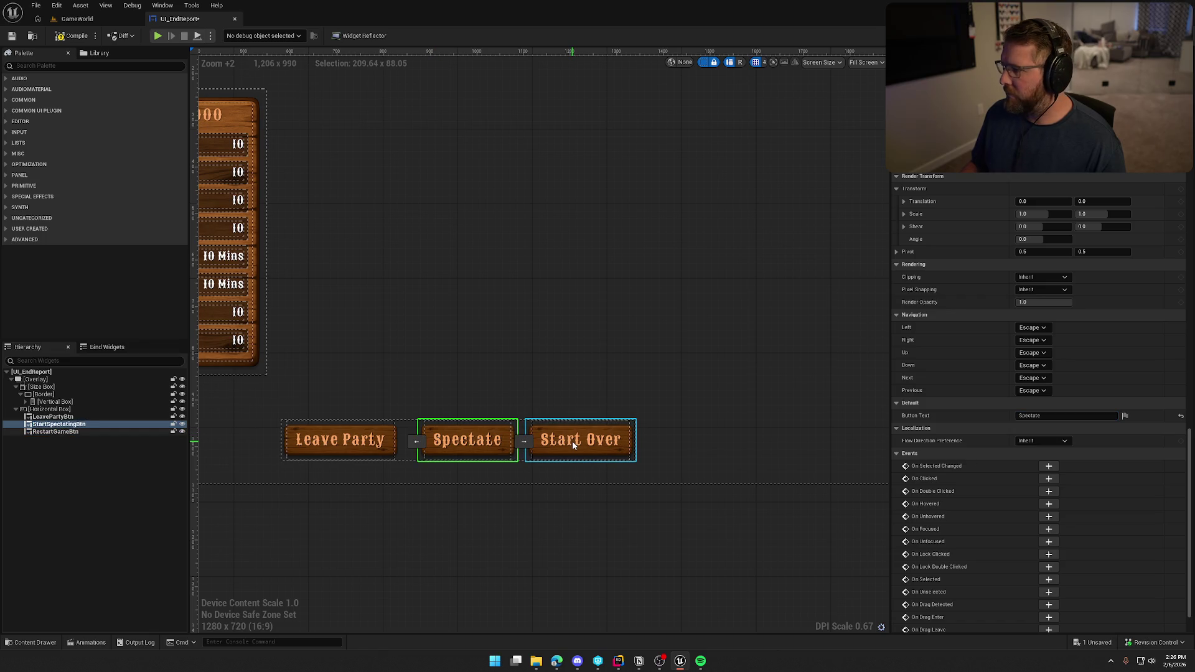
scroll(1053, 249, up, 10)
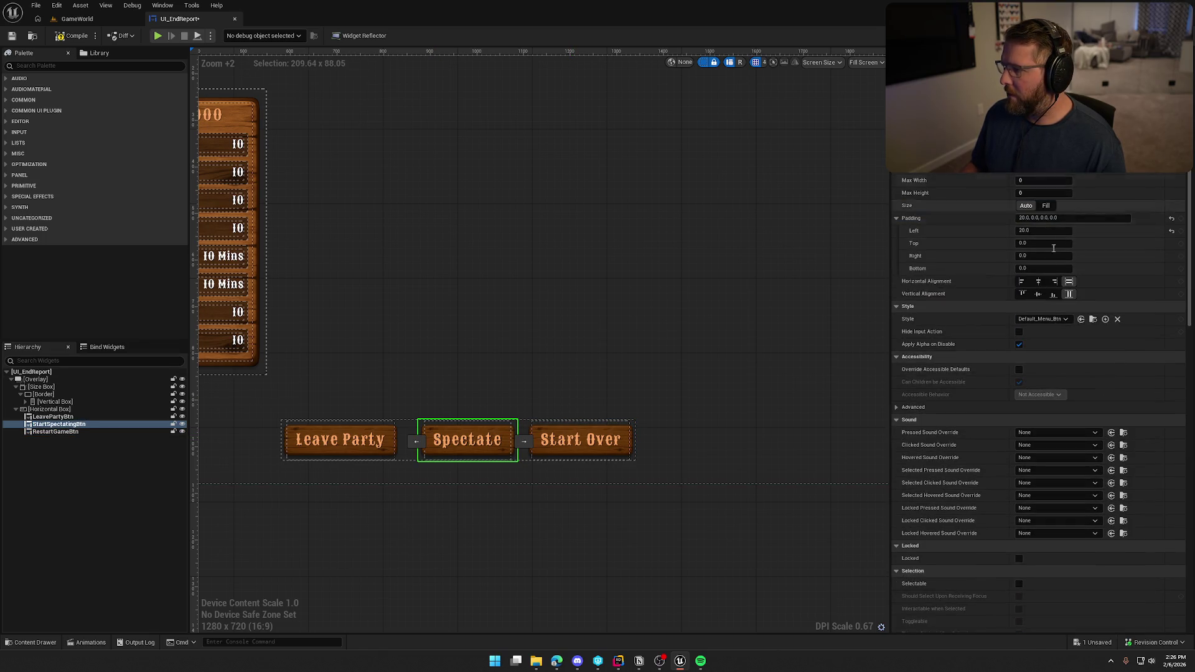
click(580, 440)
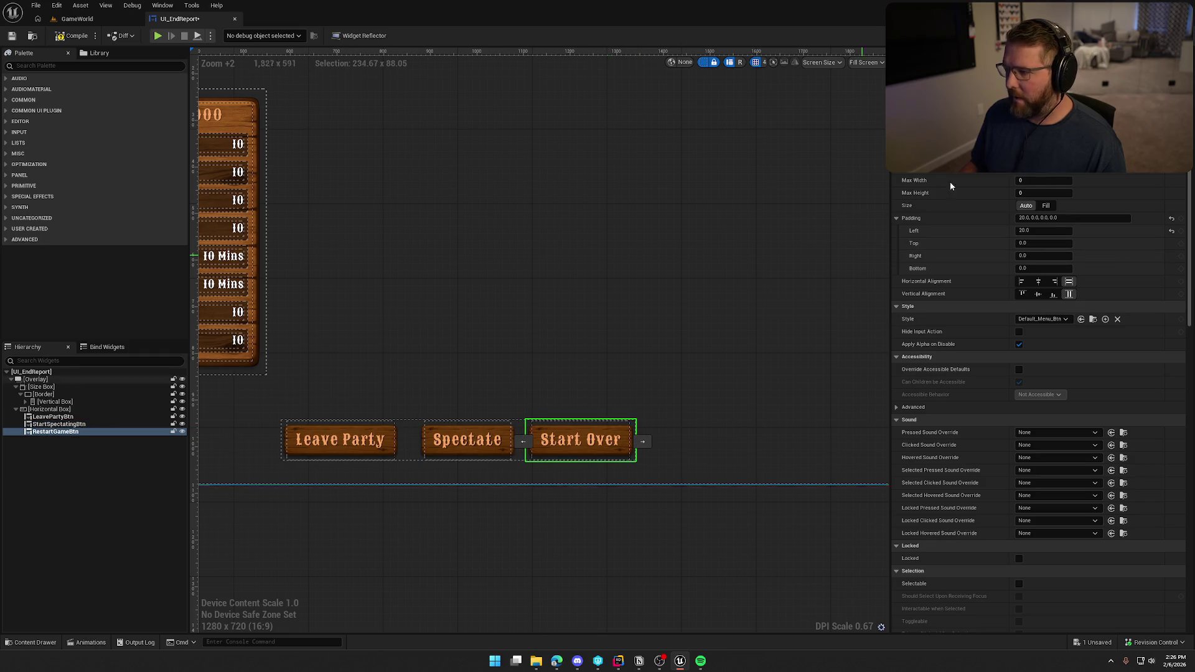
key(Return)
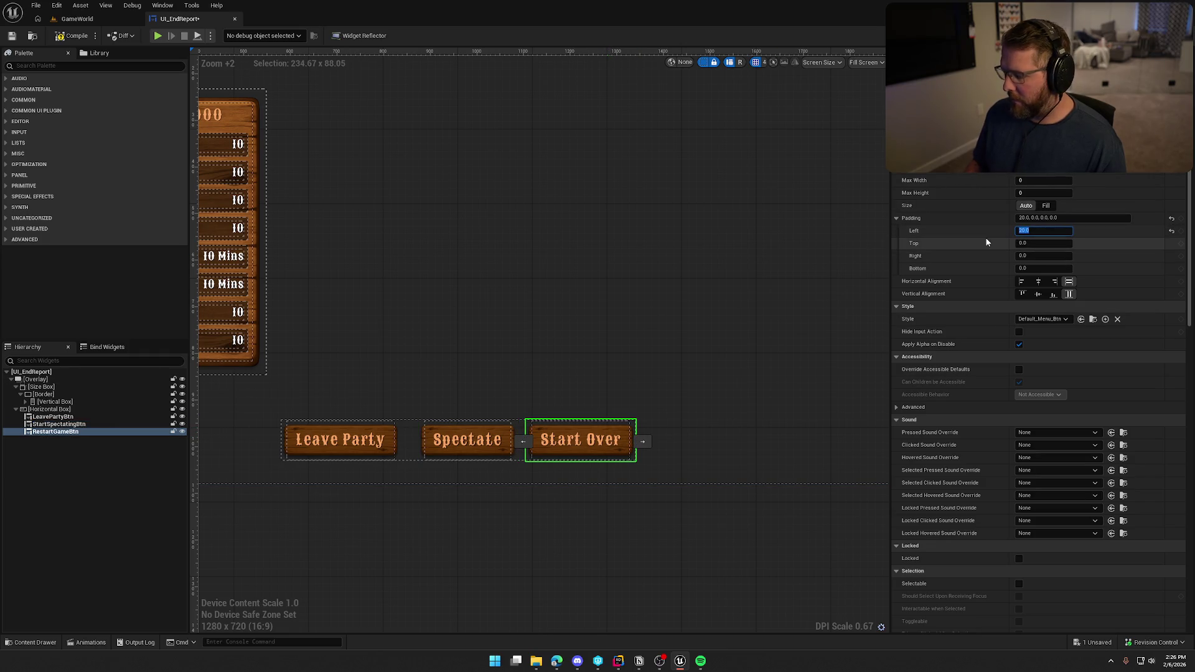
text(0)
key(Tab)
key(Tab)
text(20)
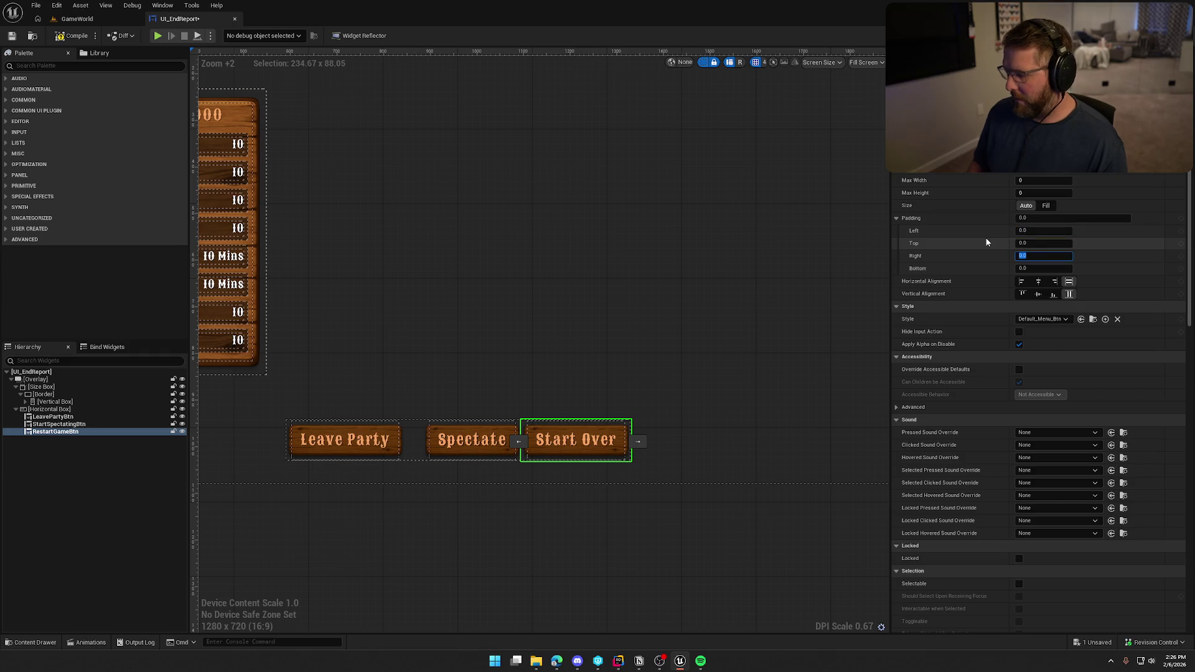
key(Return)
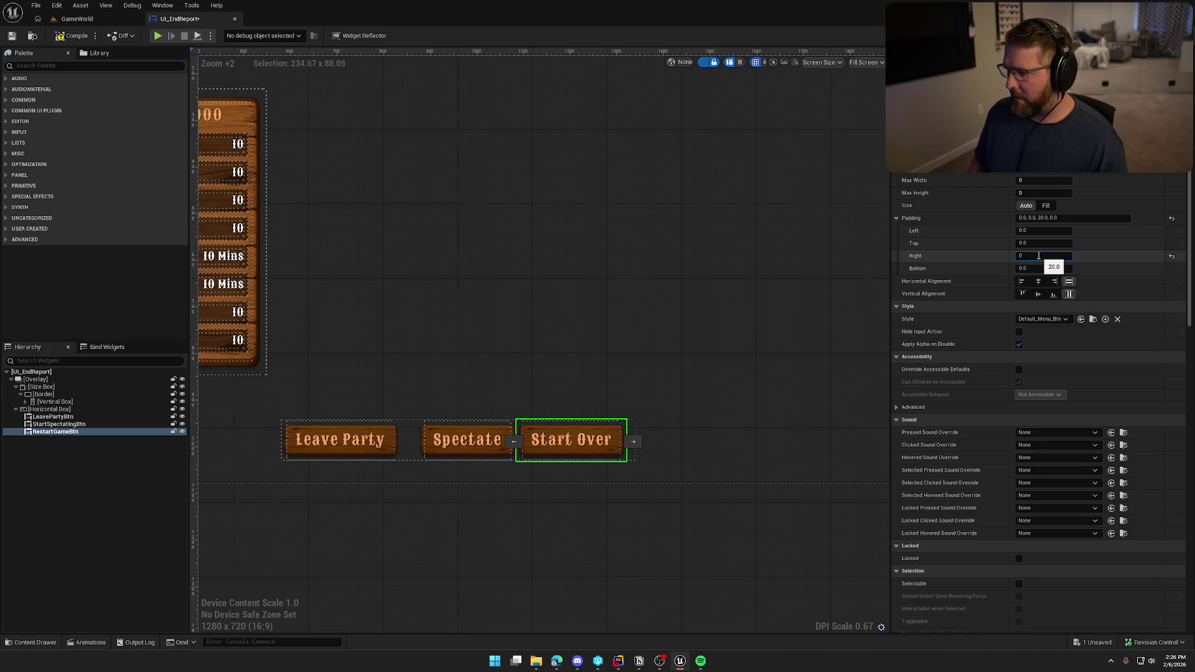
key(ctrl+z)
key(Return)
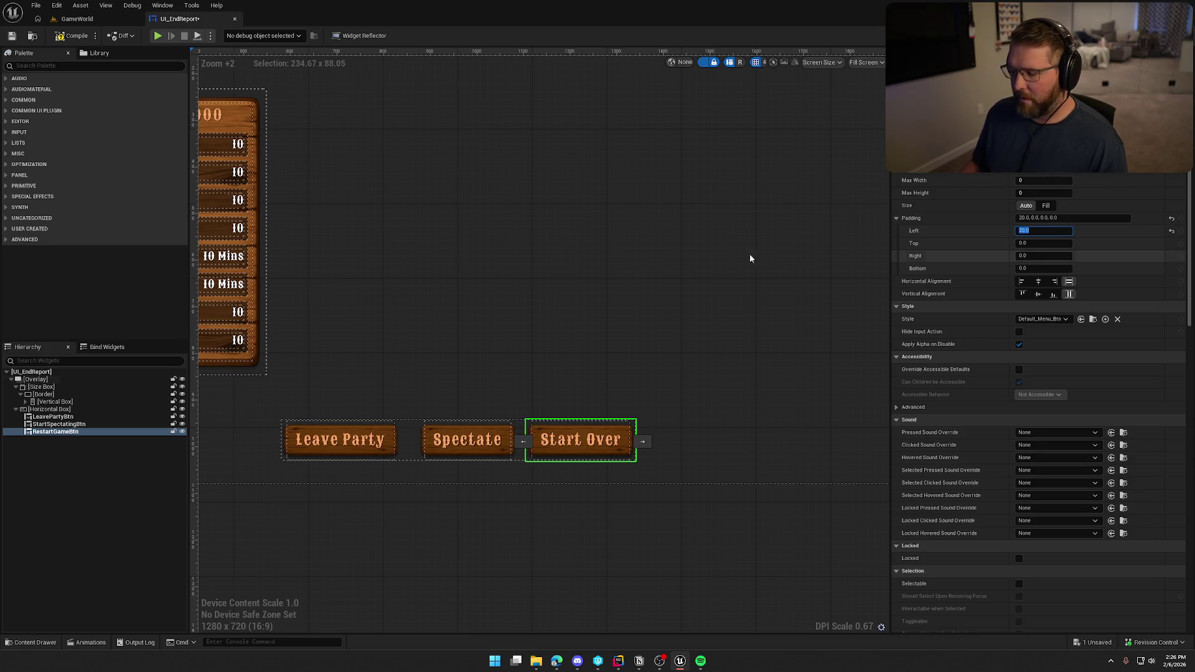
- Create an On Clicked event for the Start Over button
click(459, 447)
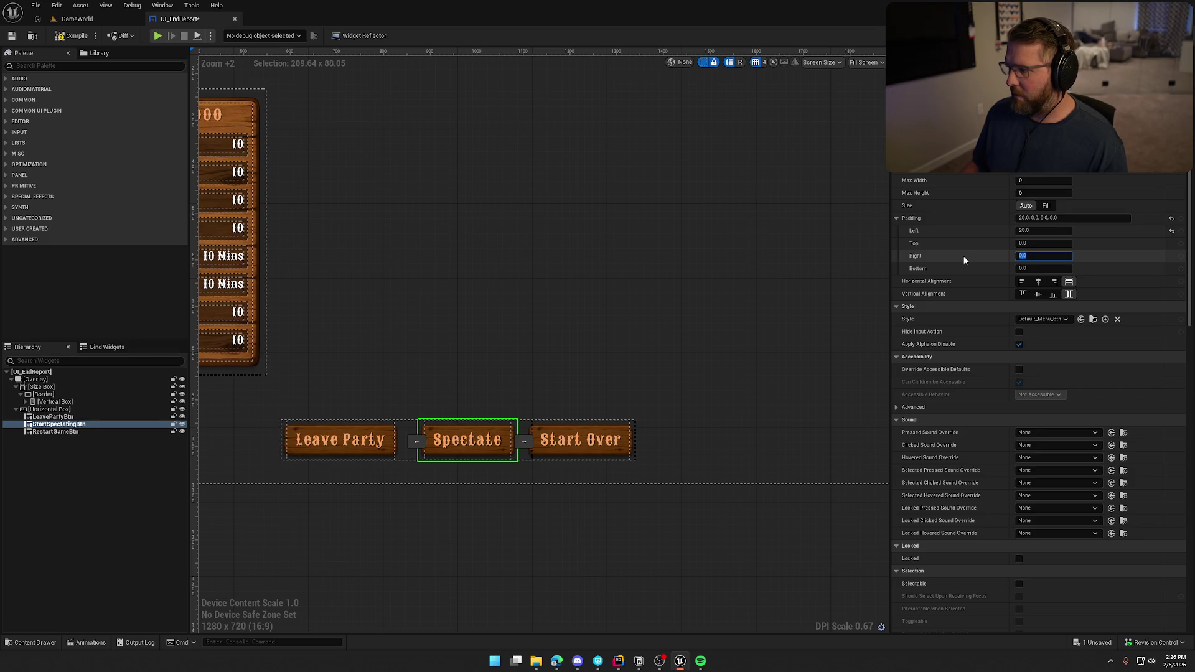
scroll(637, 547, down, 4)
click(638, 550)
scroll(639, 554, up, 2)
click(626, 478)
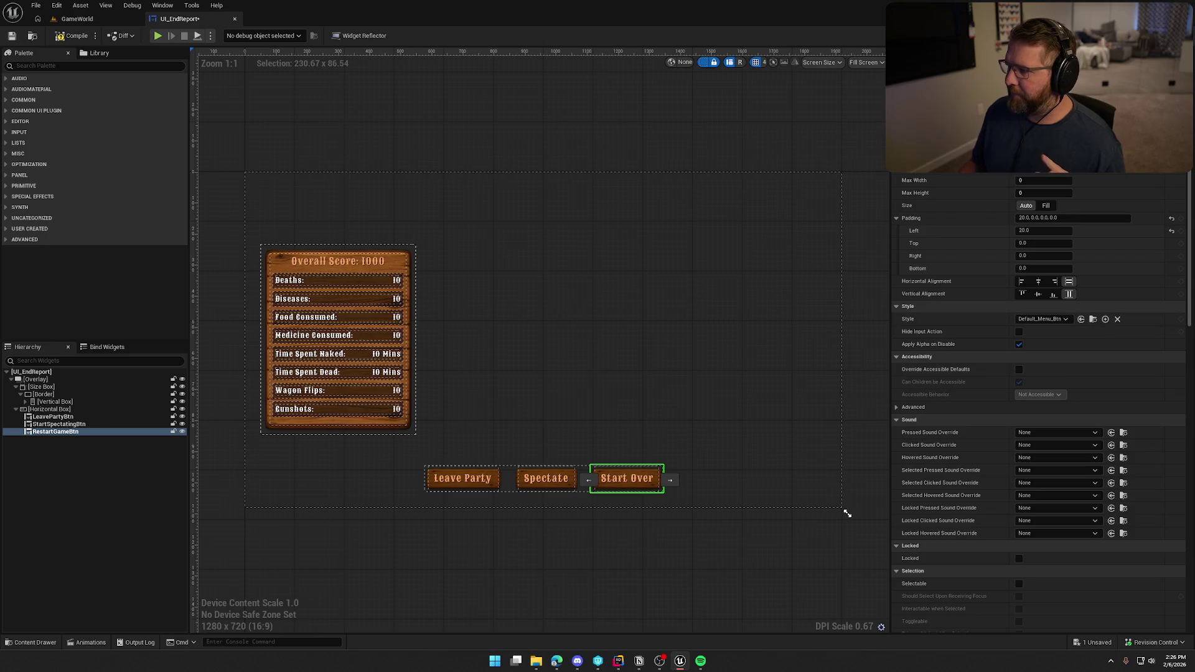
scroll(1141, 363, down, 10)
scroll(1107, 498, down, 15)
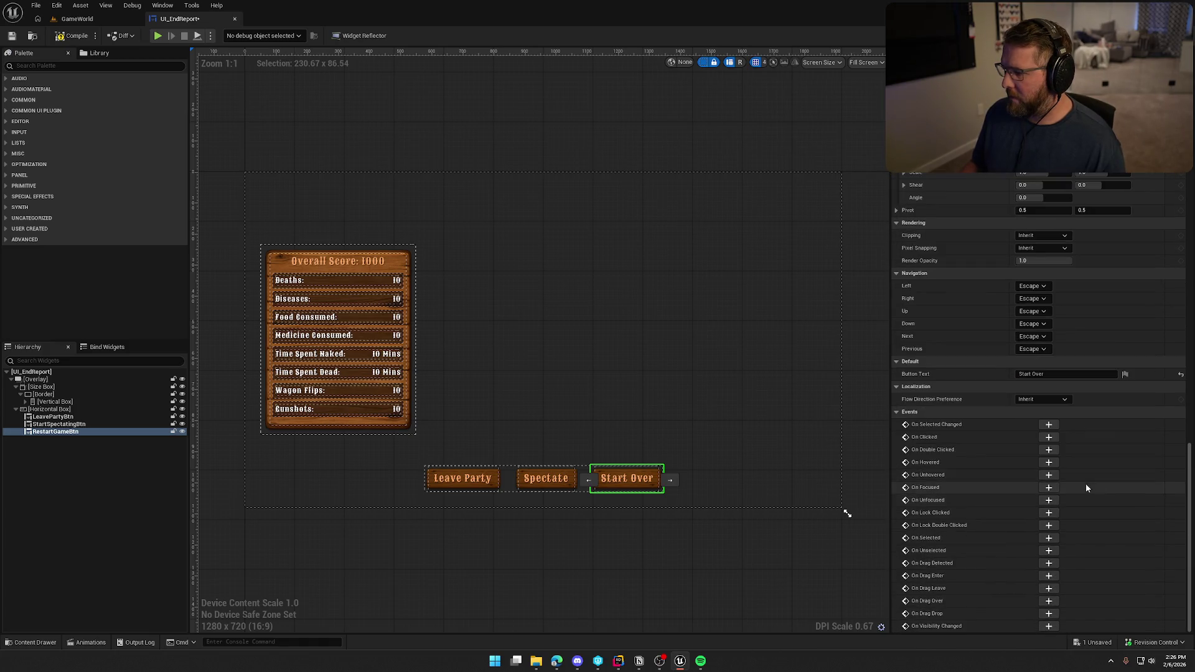
click(1049, 437)
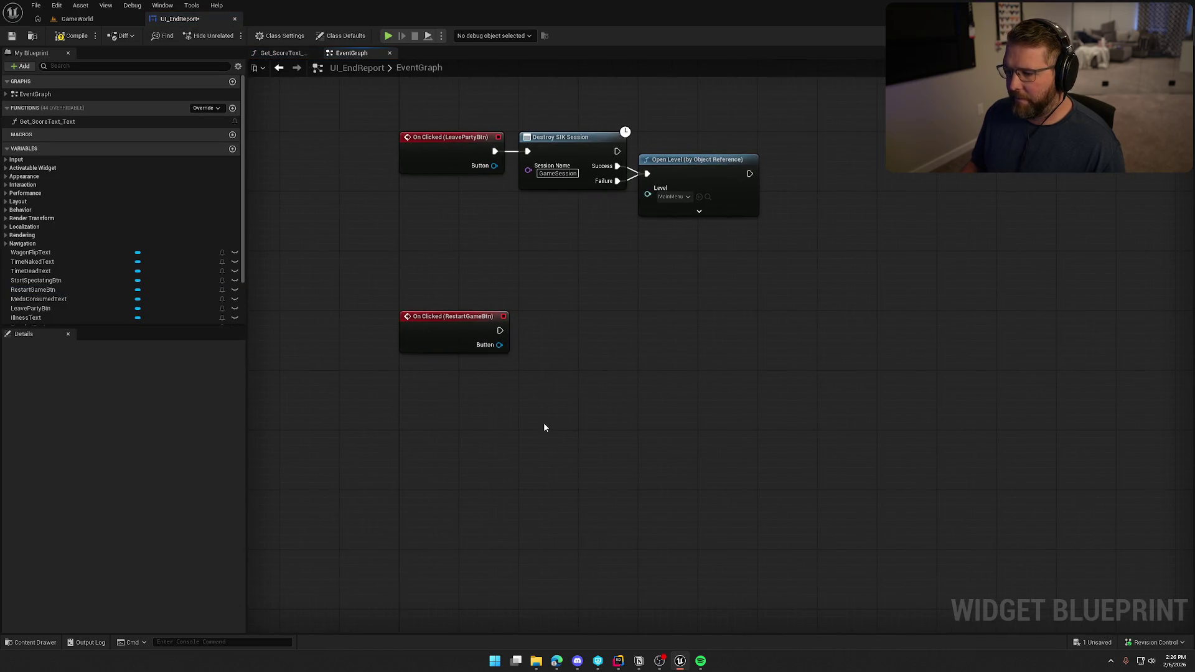
- Add an Is Server node beside the RestartGameBtn click event
drag(499, 330, 536, 341)
click(501, 369)
right_click(506, 372)
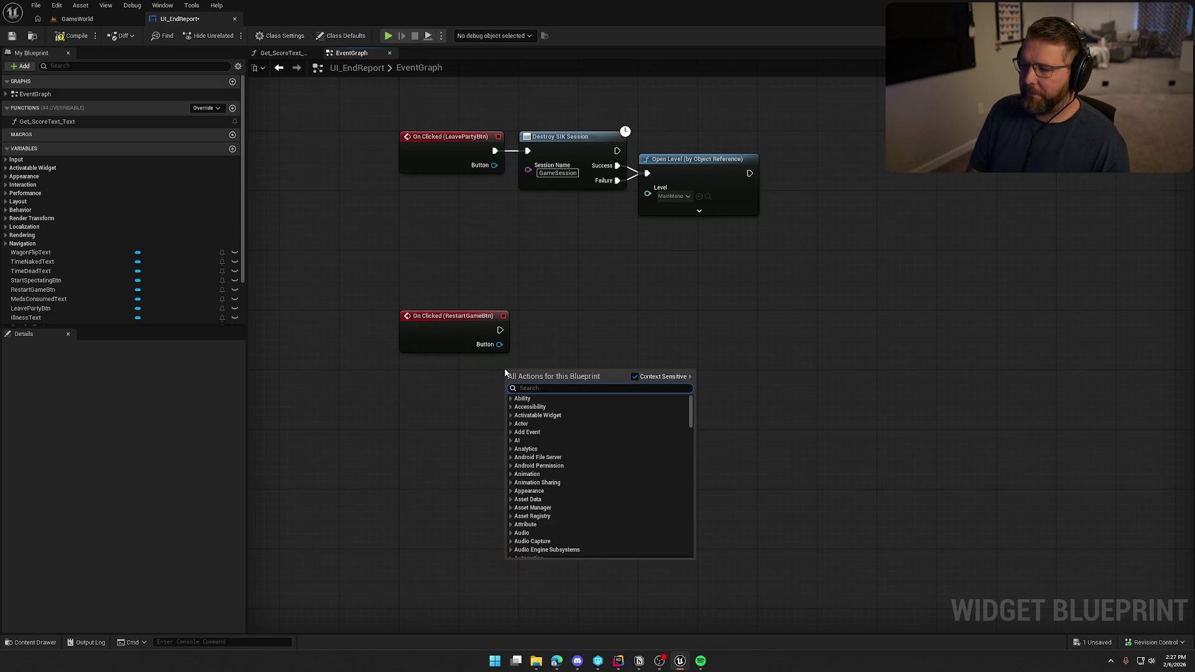
text(is server)
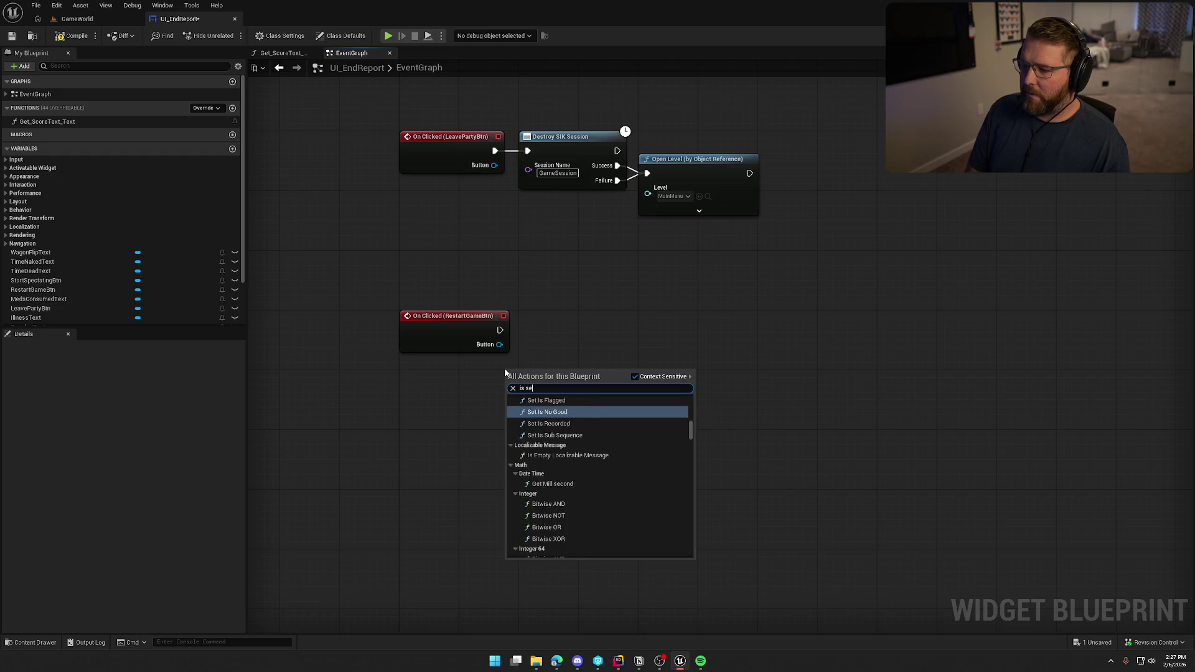
click(542, 413)
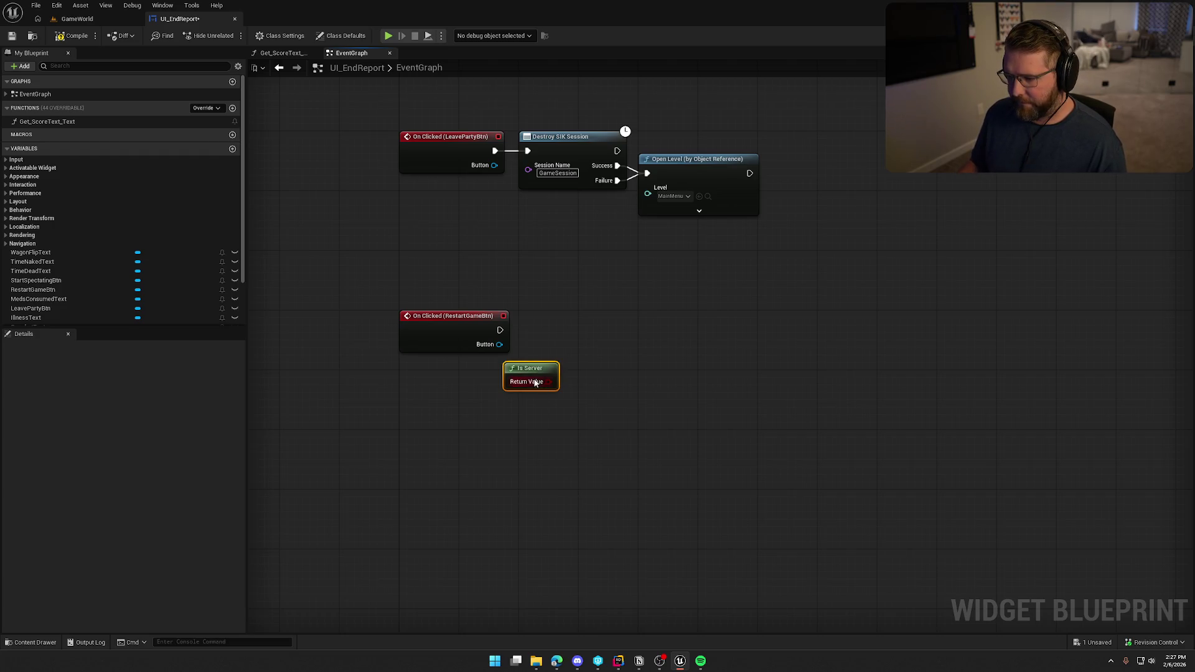
- Route the restart click into a Branch whose Condition is Is Server, then return to the GameWorld level editor
key(b)
click(551, 345)
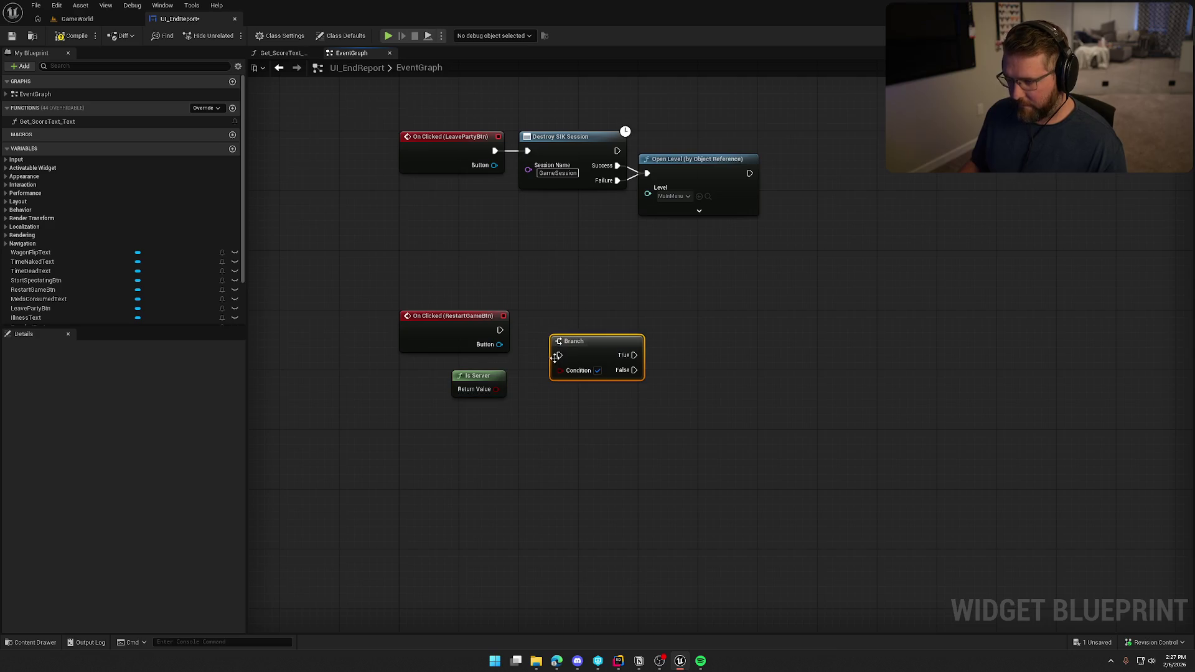
drag(560, 370, 496, 389)
mouse_move(498, 329)
mouse_down()
mouse_move(559, 354)
mouse_move(612, 320)
mouse_up()
mouse_move(481, 372)
mouse_down()
mouse_move(602, 374)
mouse_move(608, 358)
mouse_up()
drag(648, 413, 595, 393)
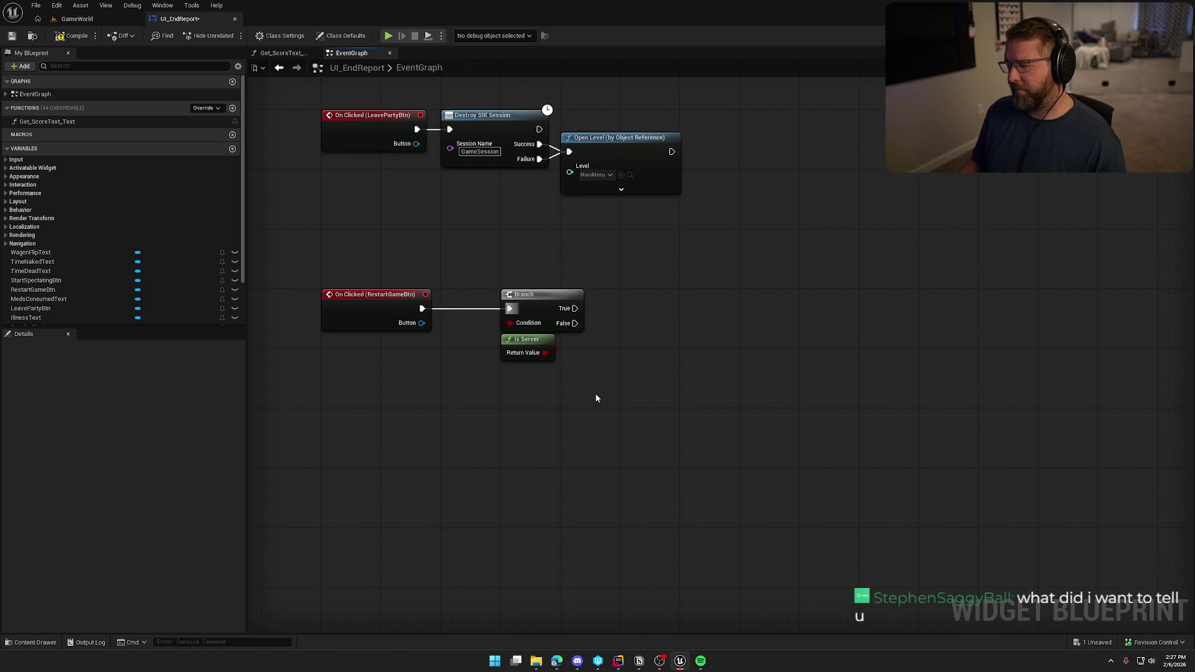
drag(595, 395, 635, 416)
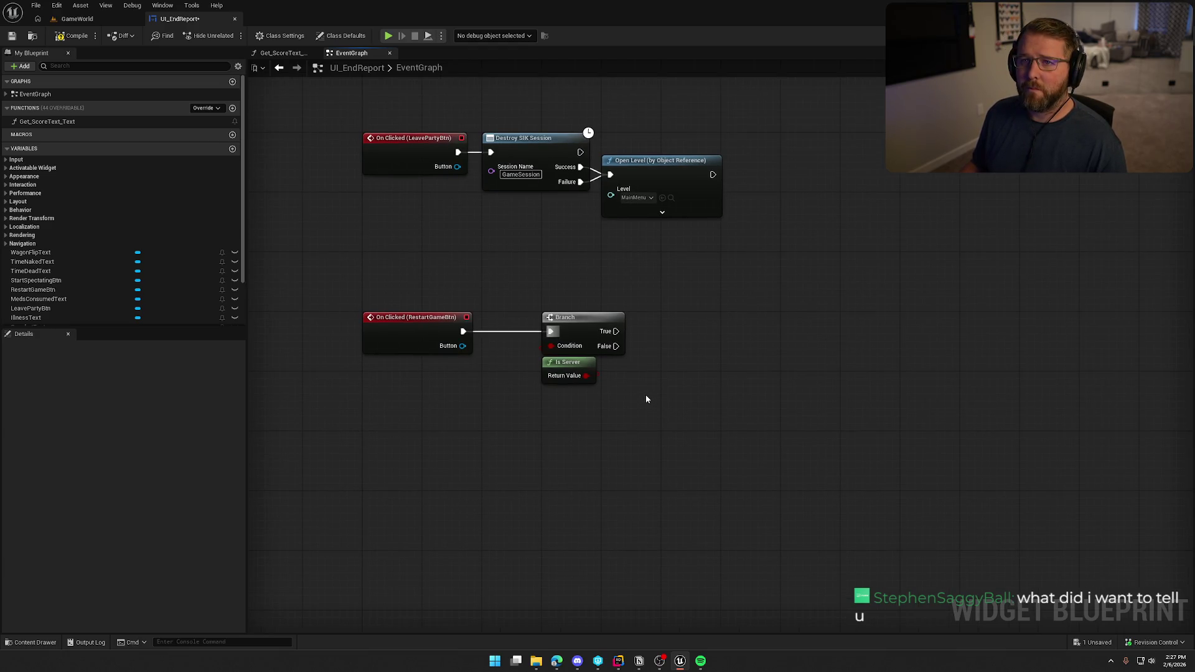
click(73, 20)
- Open the UI_SettingsPanel widget from the UI Settings folder and close it again
click(211, 540)
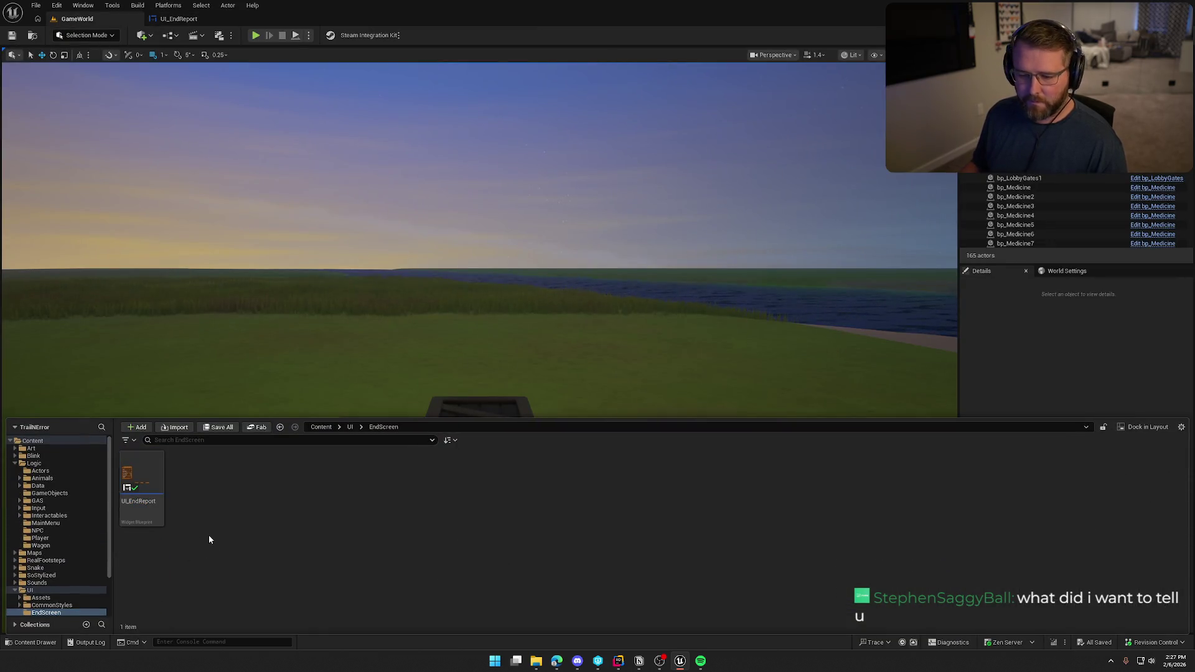
click(15, 464)
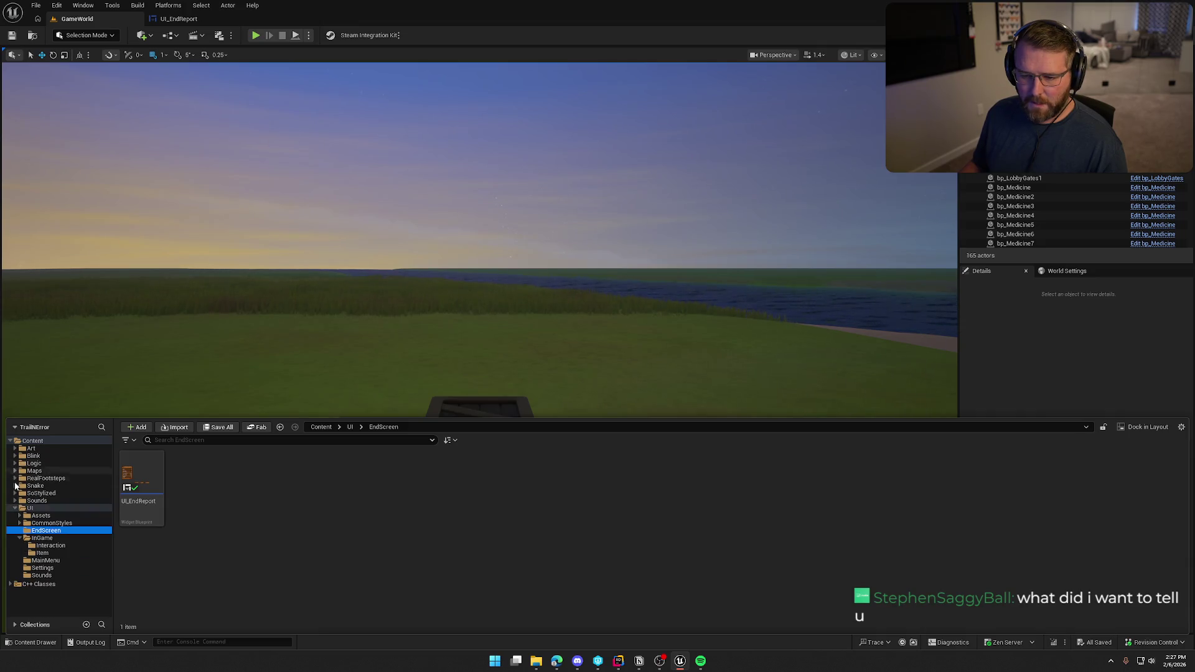
click(58, 567)
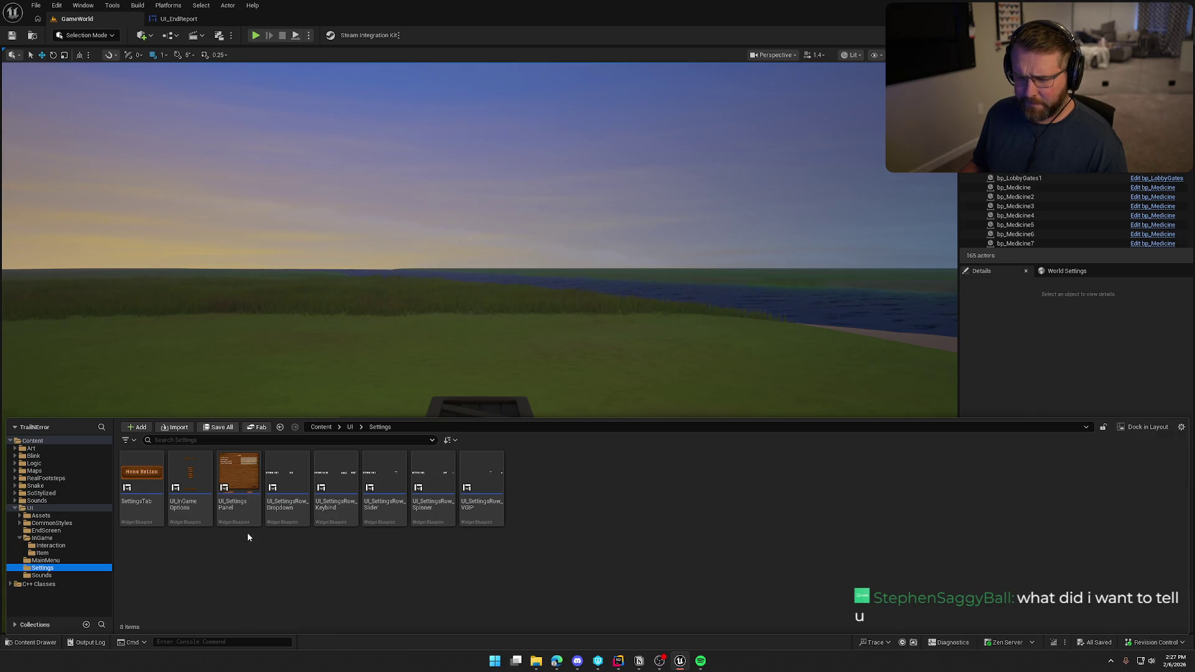
double_click(243, 473)
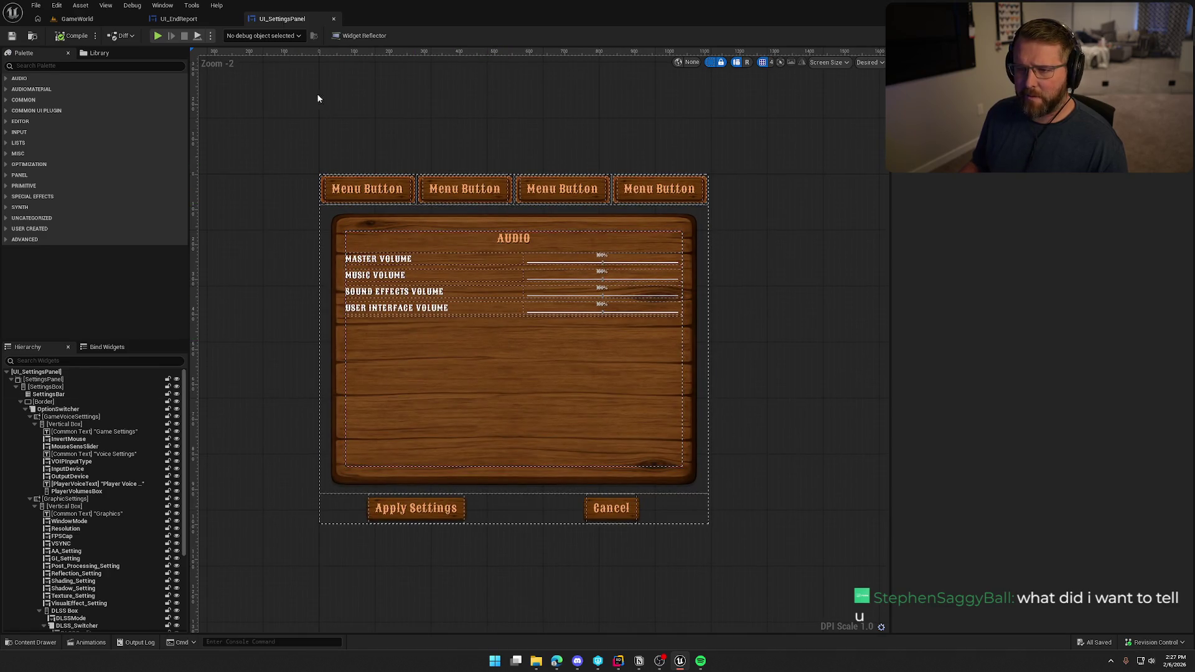
key(ctrl+w)
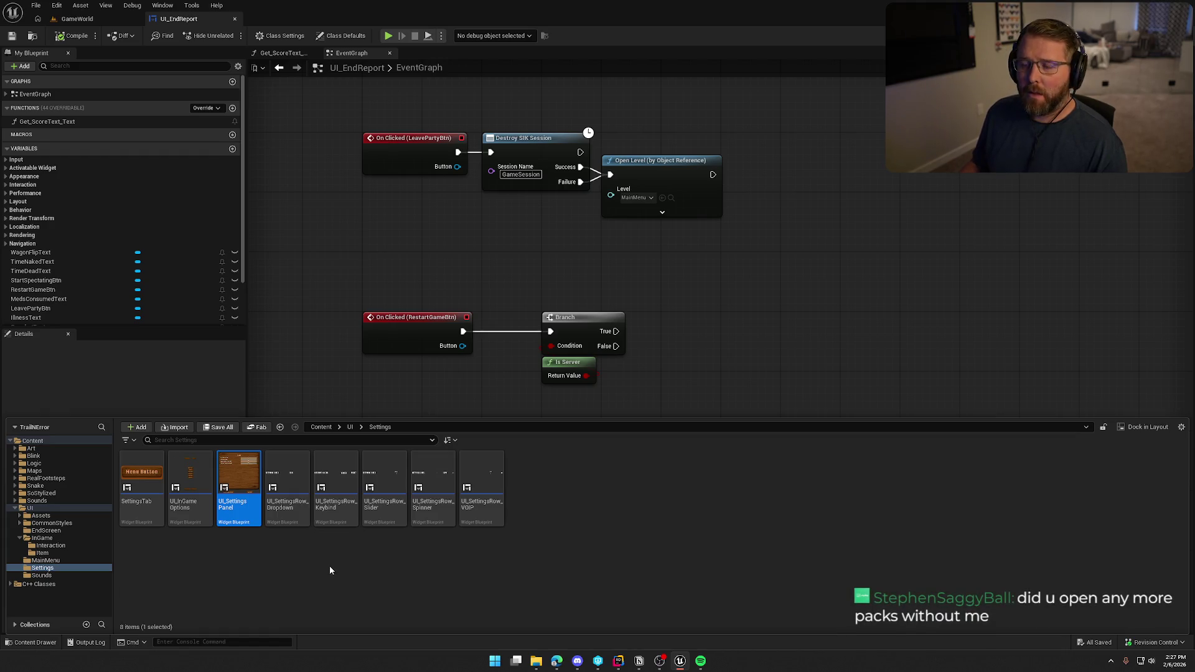
- Open UI_InGameOptions and view the RestartGameConfirmBtn Yes button's click event graph
double_click(187, 483)
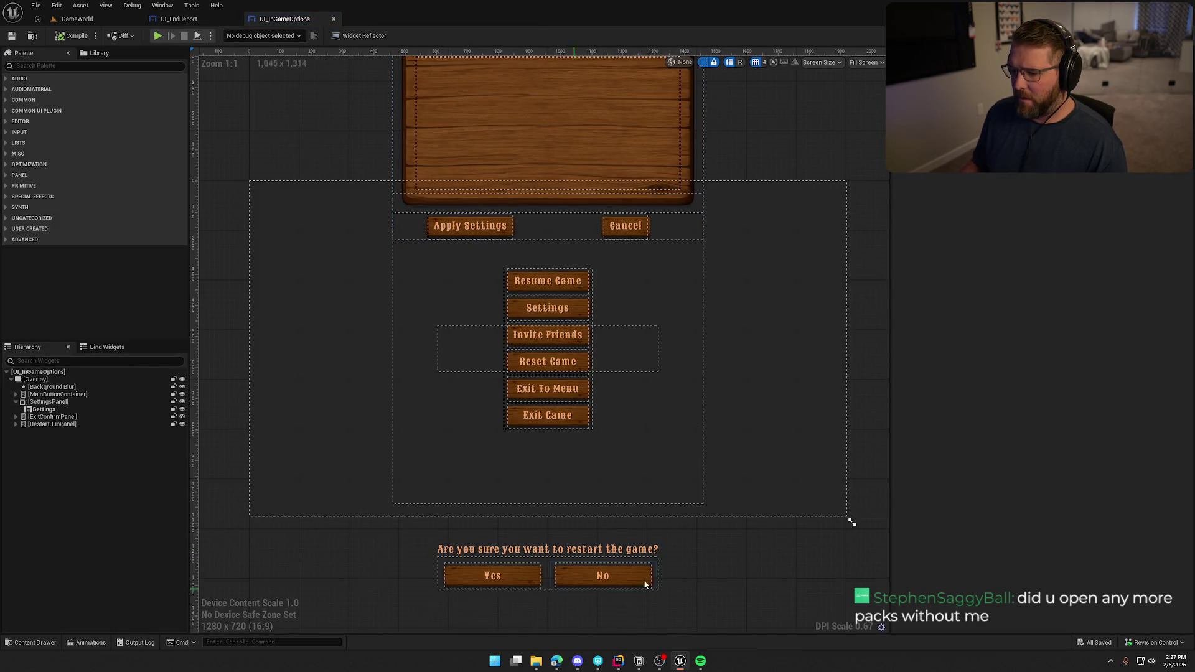
click(501, 579)
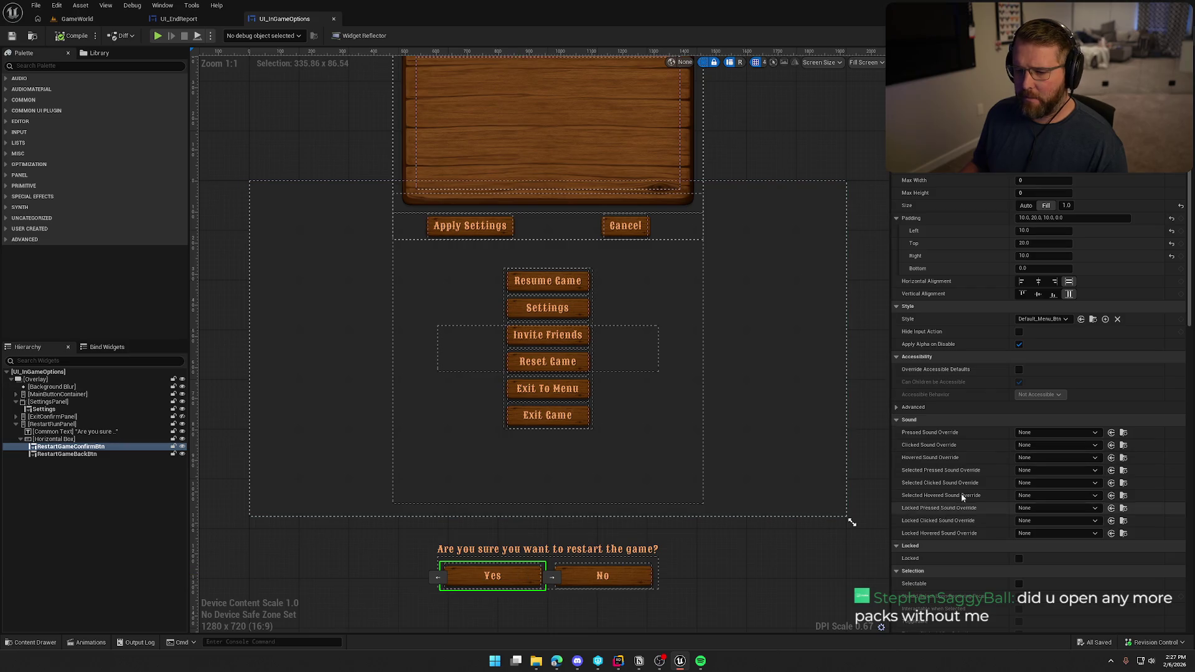
scroll(1172, 459, down, 10)
scroll(1173, 459, down, 5)
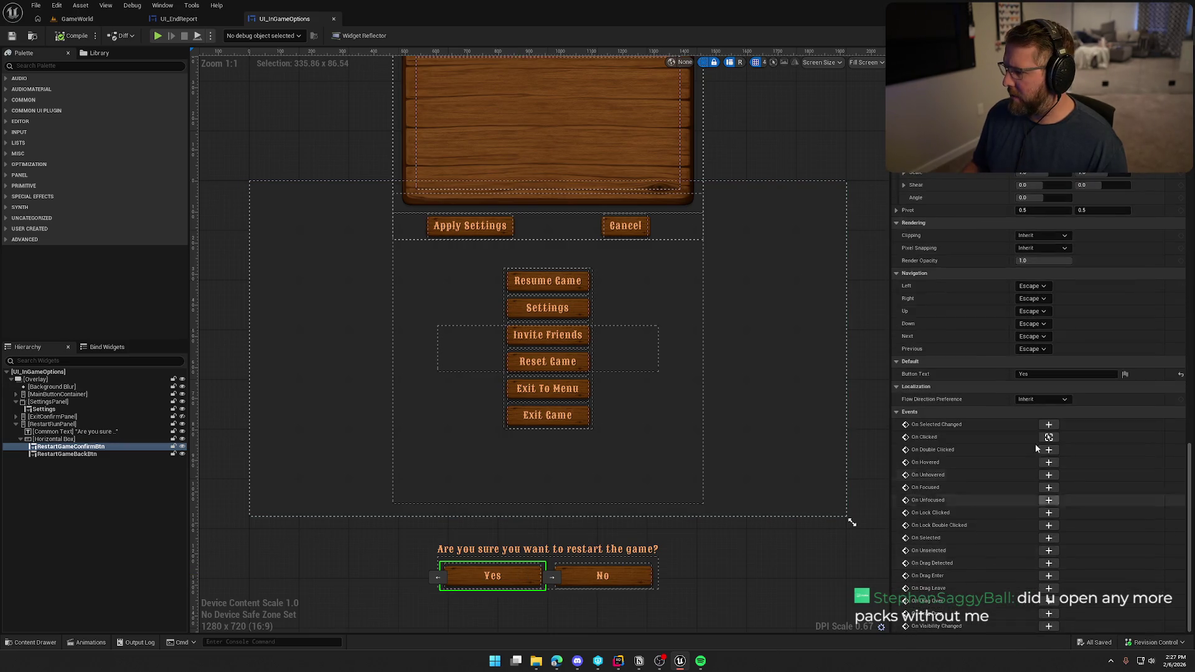
click(1050, 441)
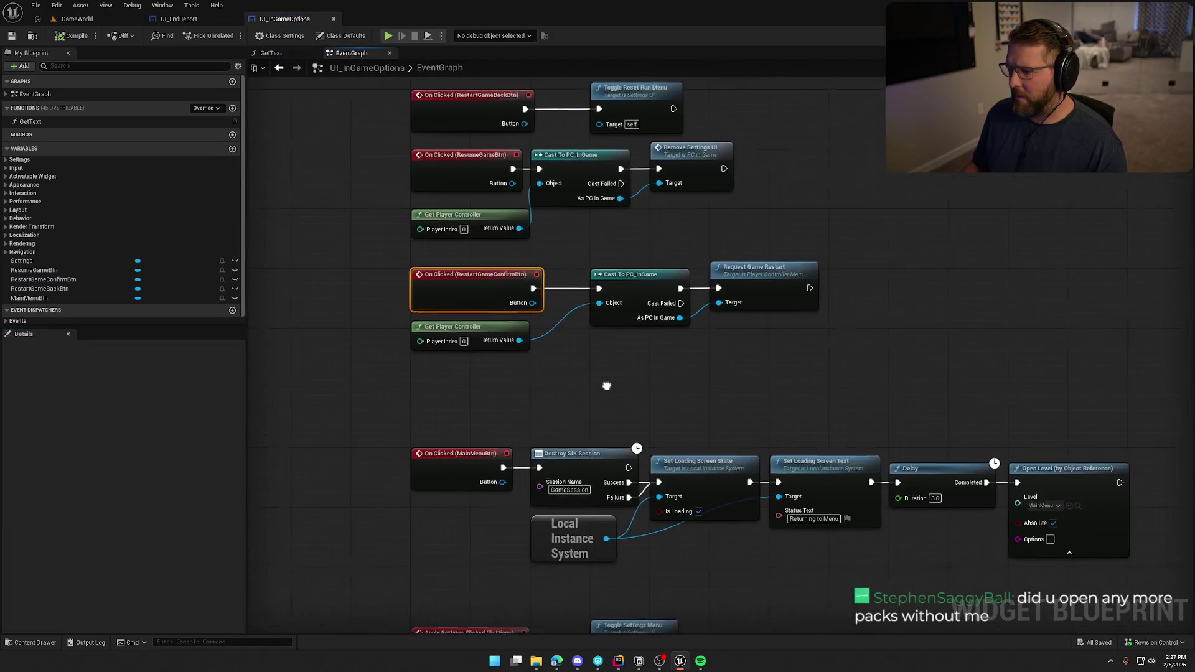
- Paste the Cast To PC_InGame and Request Game Restart nodes into UI_EndReport, driven by Branch True
mouse_move(807, 370)
mouse_down()
mouse_move(733, 312)
mouse_move(622, 299)
mouse_up()
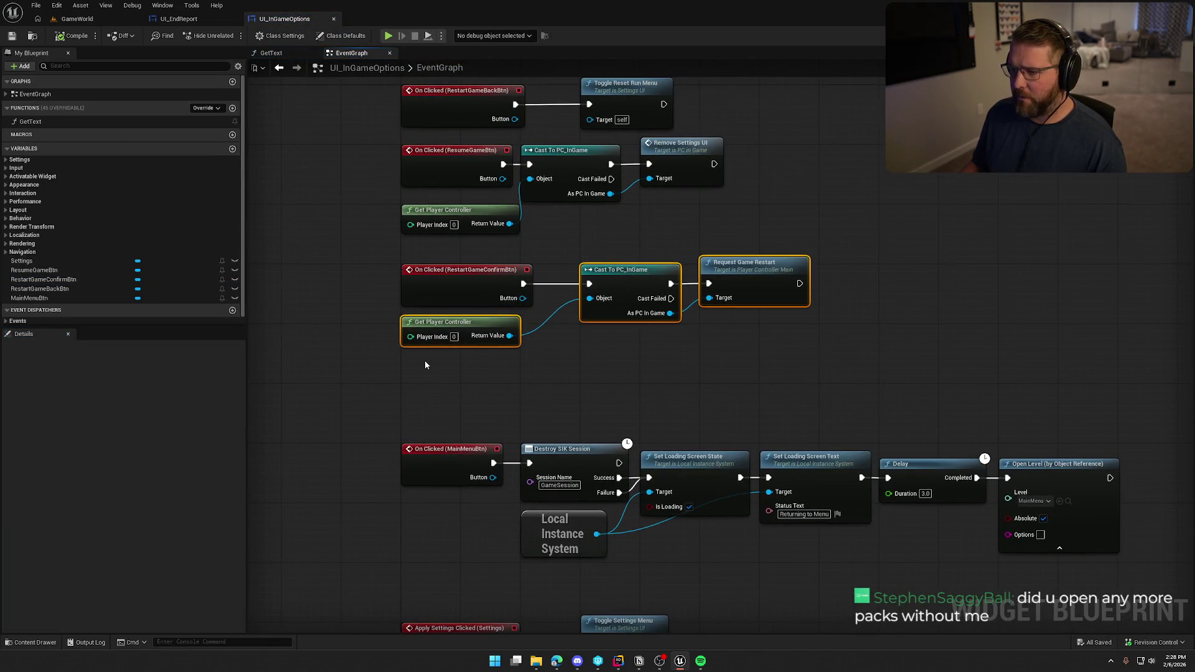
click(627, 379)
click(178, 19)
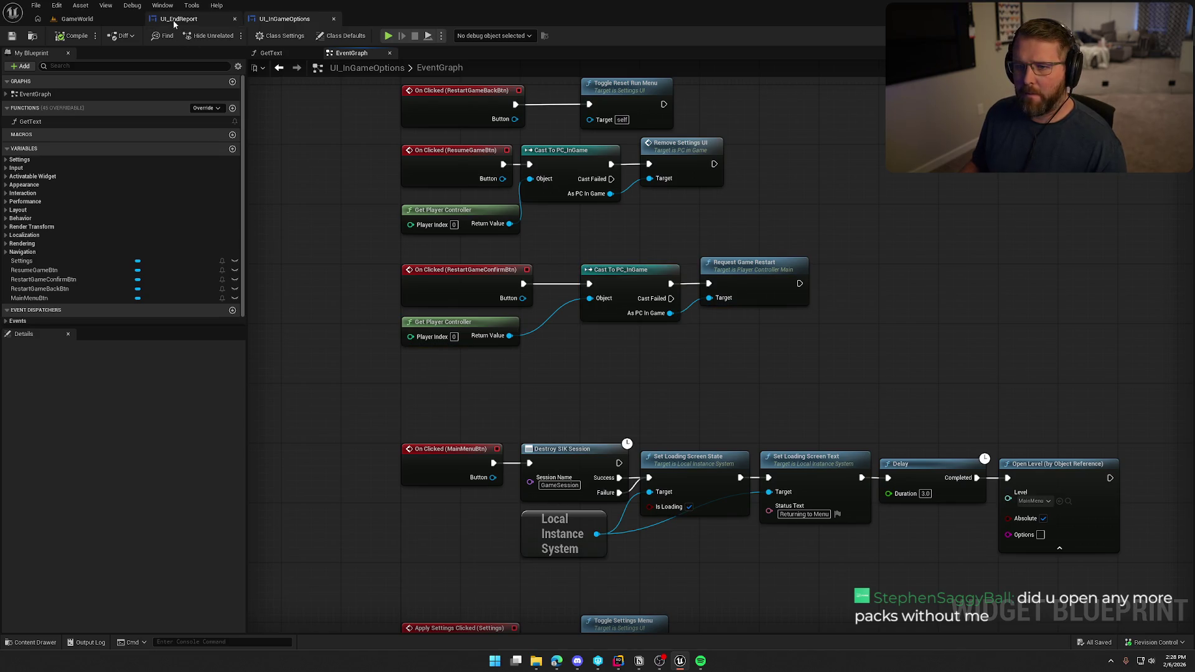
key(ctrl+v)
drag(560, 354, 492, 280)
mouse_move(608, 336)
mouse_down()
mouse_move(660, 285)
mouse_move(650, 297)
mouse_up()
mouse_move(656, 361)
mouse_down()
mouse_move(693, 338)
mouse_move(649, 302)
mouse_move(587, 276)
mouse_up()
click(624, 395)
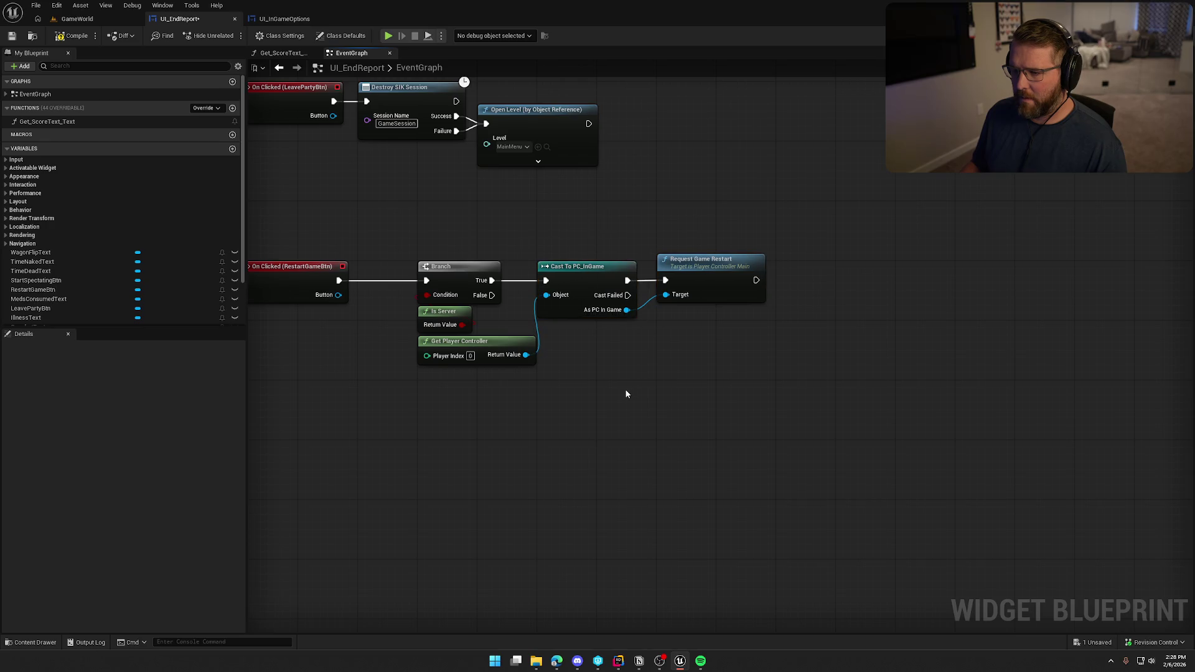
key(alt+Tab)
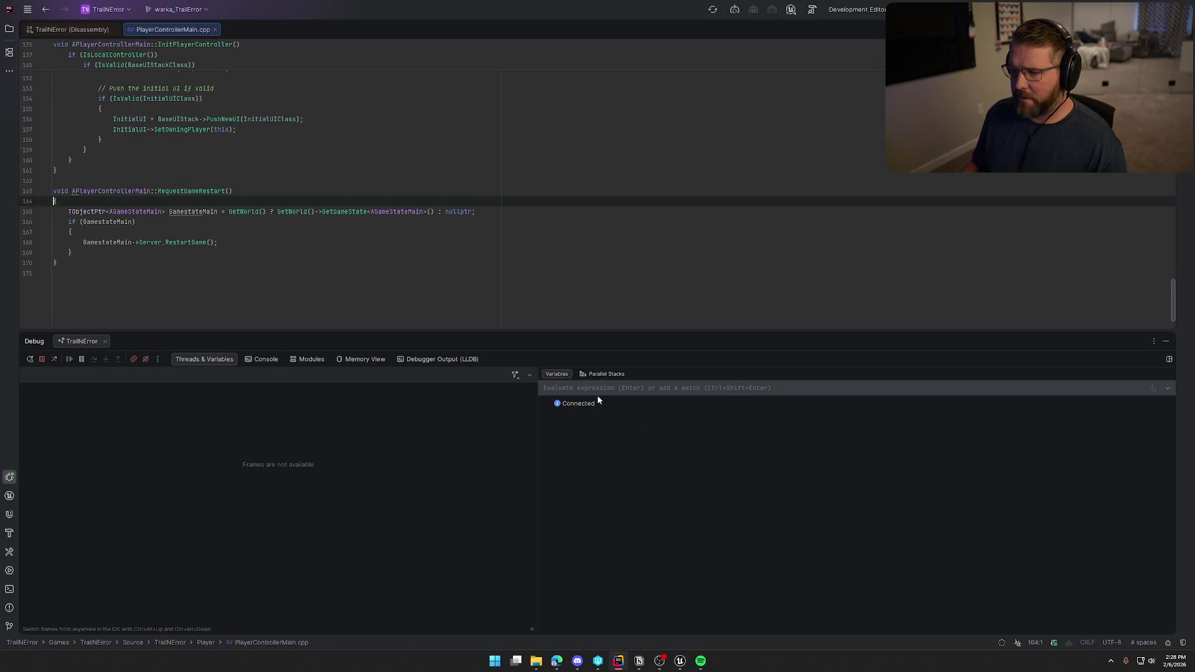
- Trace RequestGameRestart in PlayerControllerMain.cpp to GameStateMain.cpp's Server_RestartGame implementation, then return to Unreal
click(1163, 341)
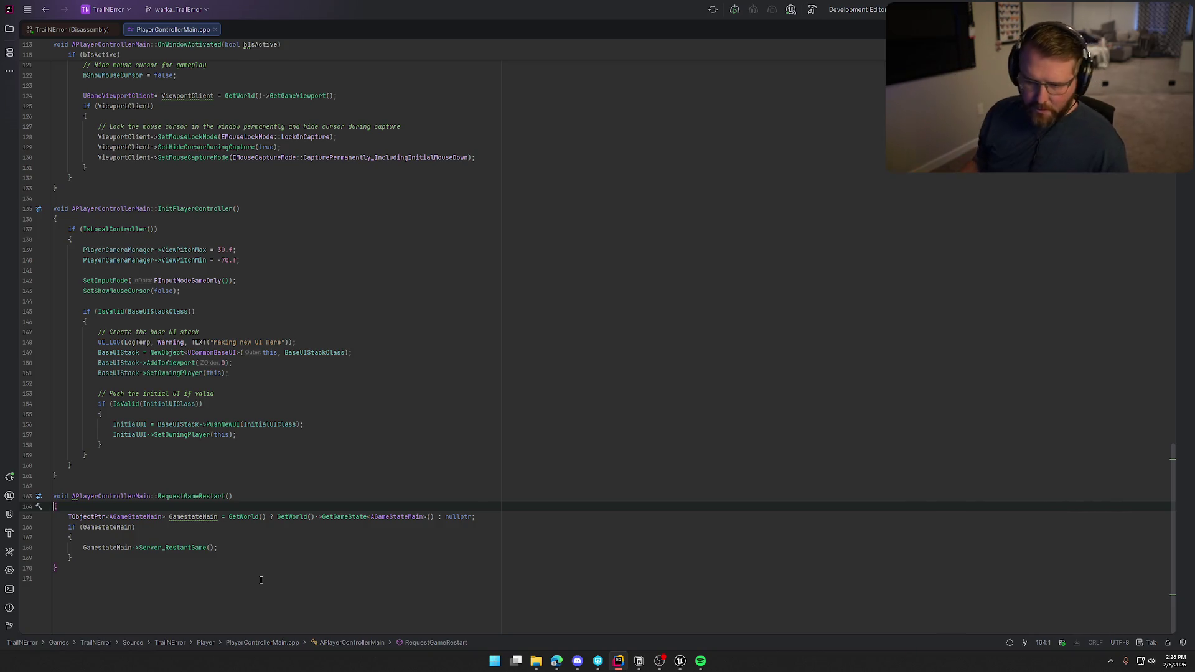
click(166, 548)
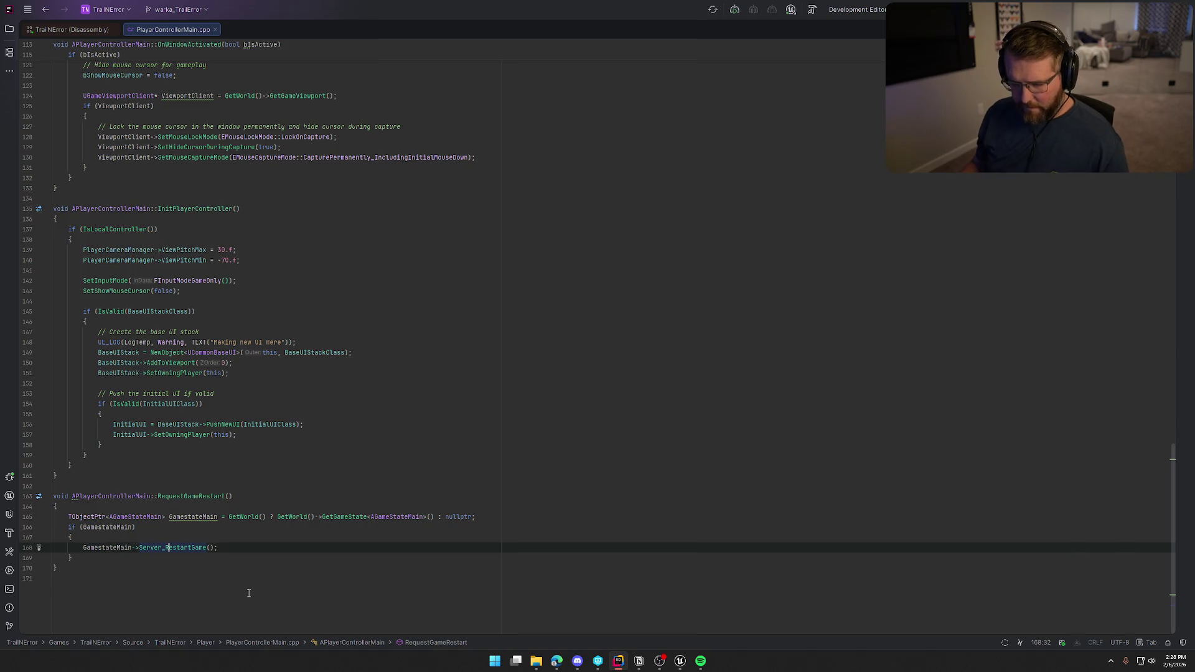
key(F12)
key(F12)
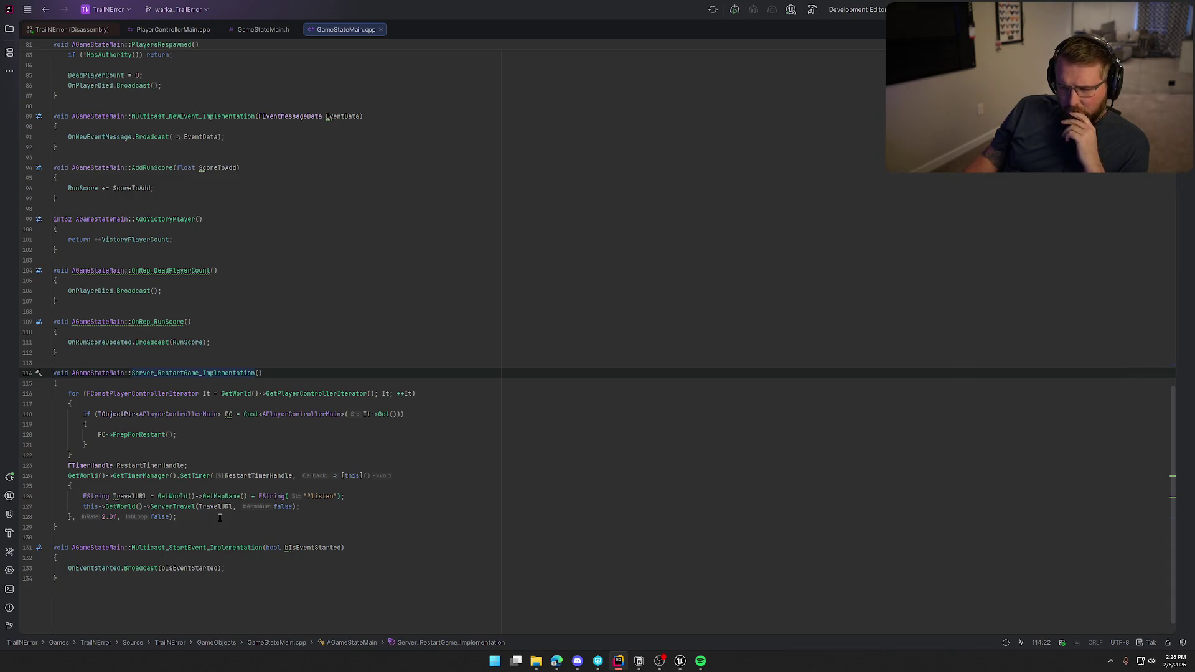
click(679, 661)
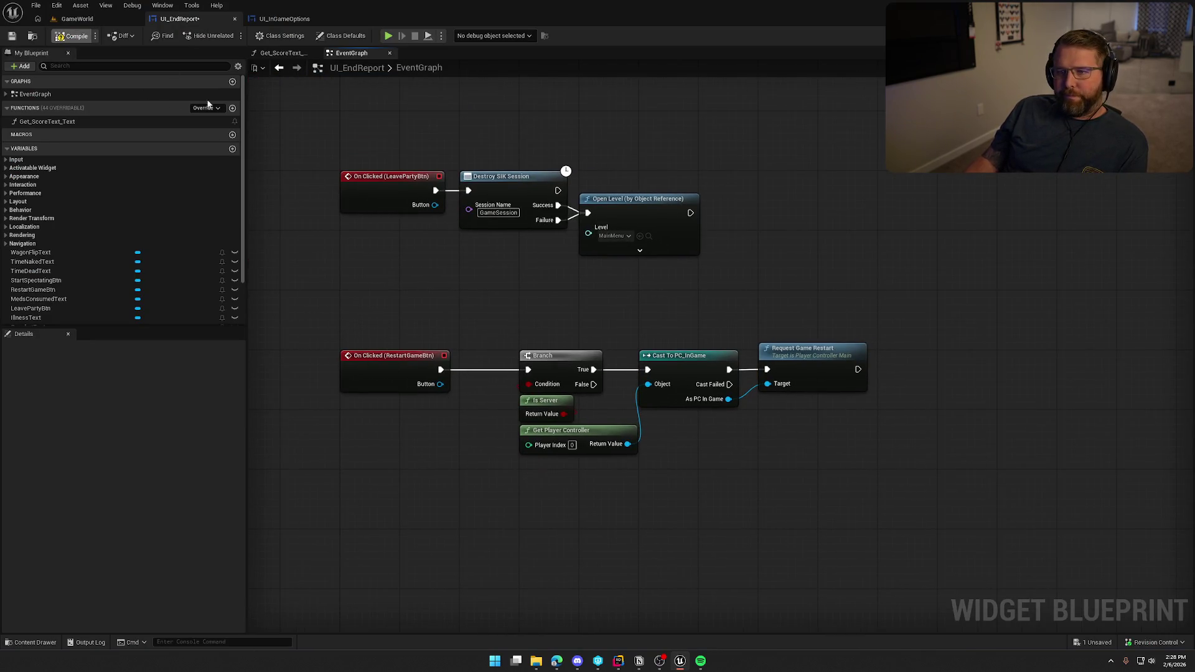
- Close the UI_InGameOptions editor and open the UI_SettingsPanel widget blueprint from the Content Drawer
click(293, 22)
mouse_move(856, 374)
mouse_down()
mouse_move(840, 299)
mouse_move(805, 263)
mouse_up()
click(334, 19)
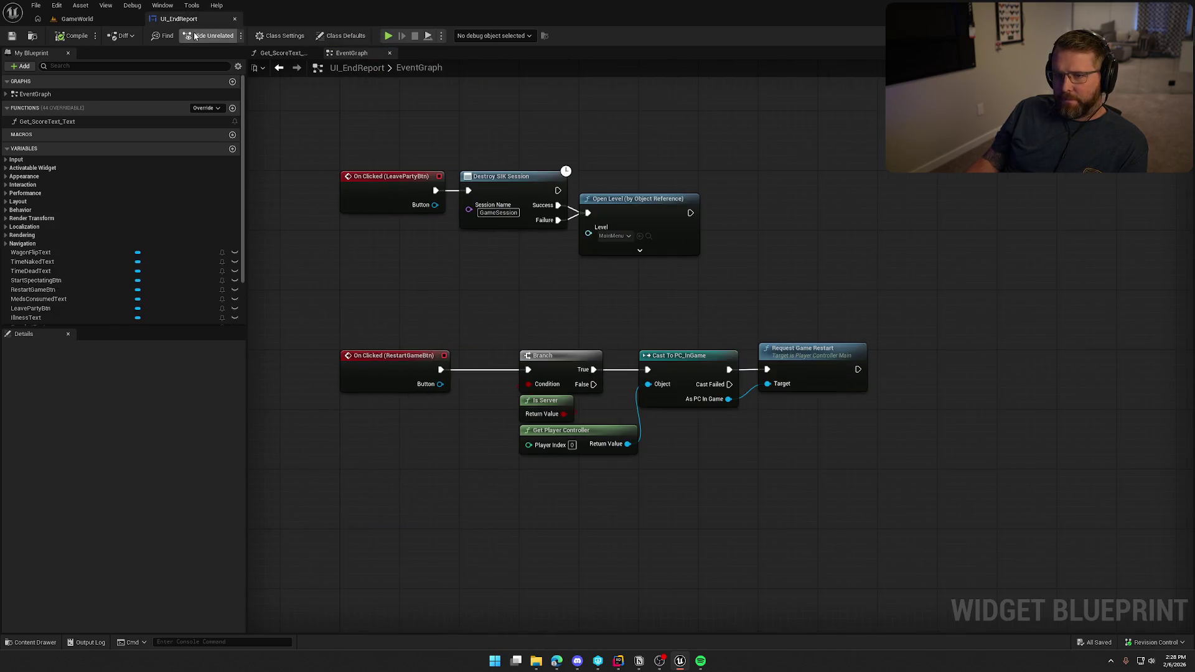
key(ctrl+space)
double_click(238, 489)
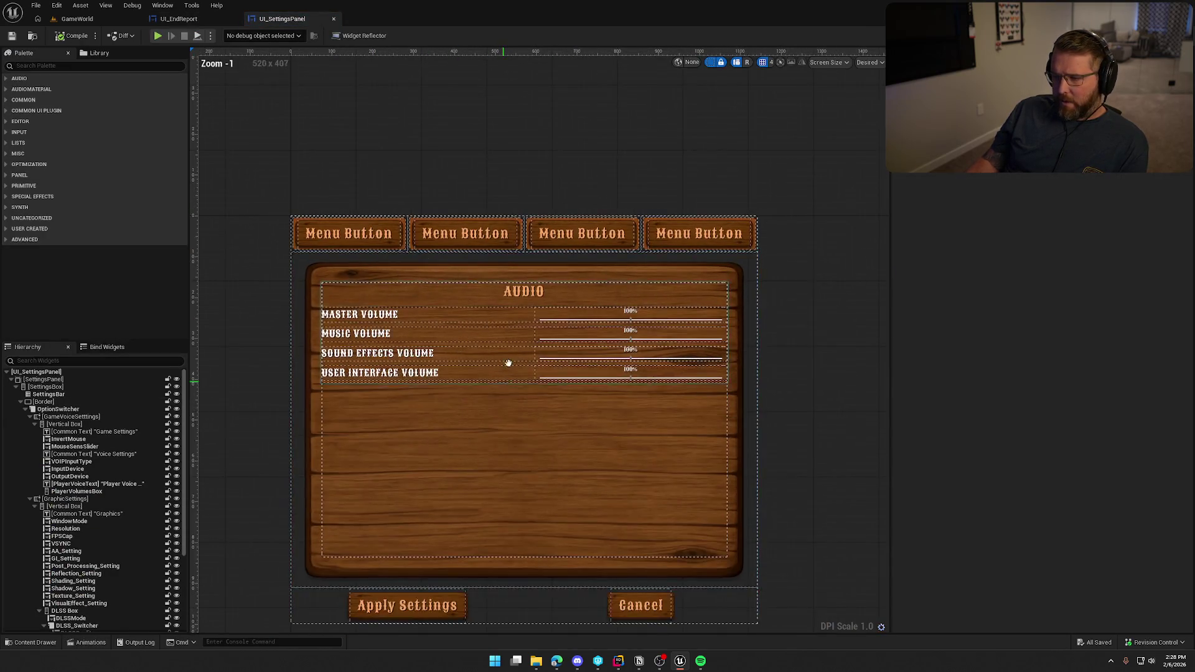
- Collapse GameVoiceSettings, GraphicSettings, AudioSettings and KeybindSettings in the Hierarchy, then view the EventGraph
click(29, 417)
click(29, 423)
click(29, 432)
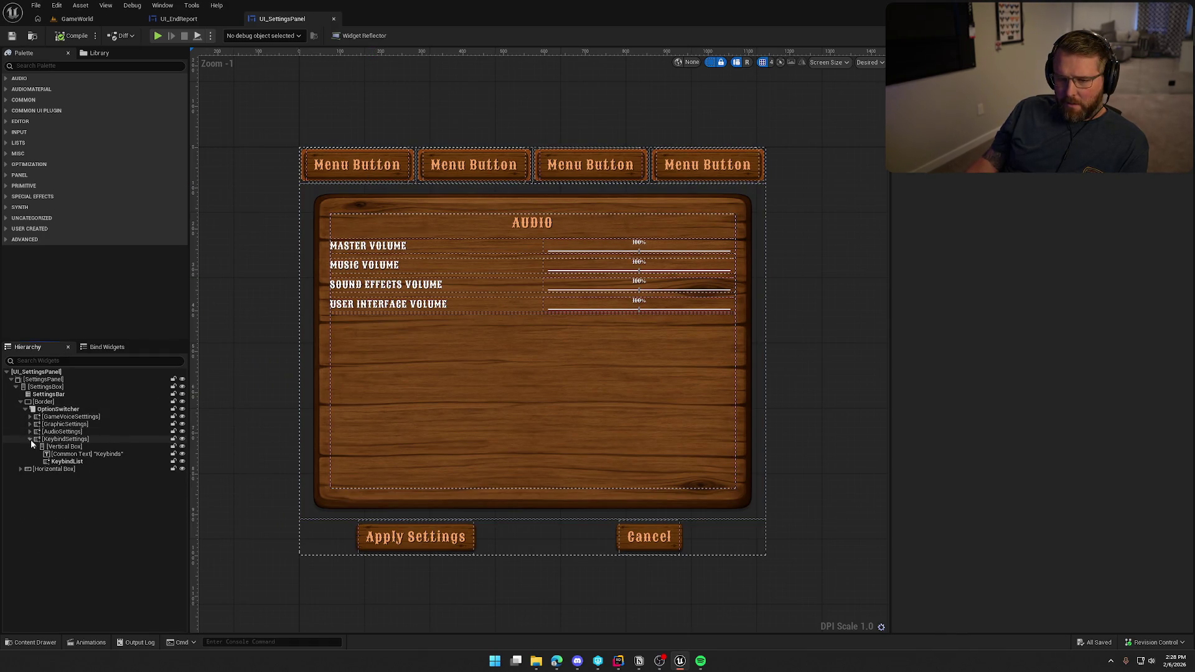
click(29, 439)
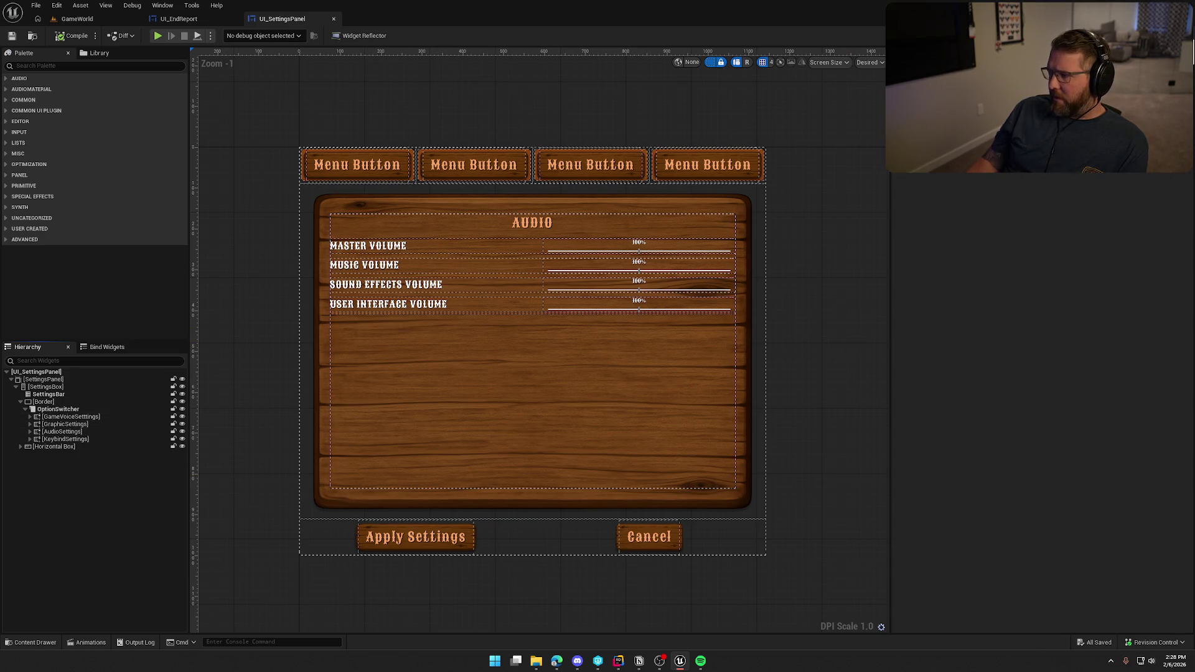
click(1173, 36)
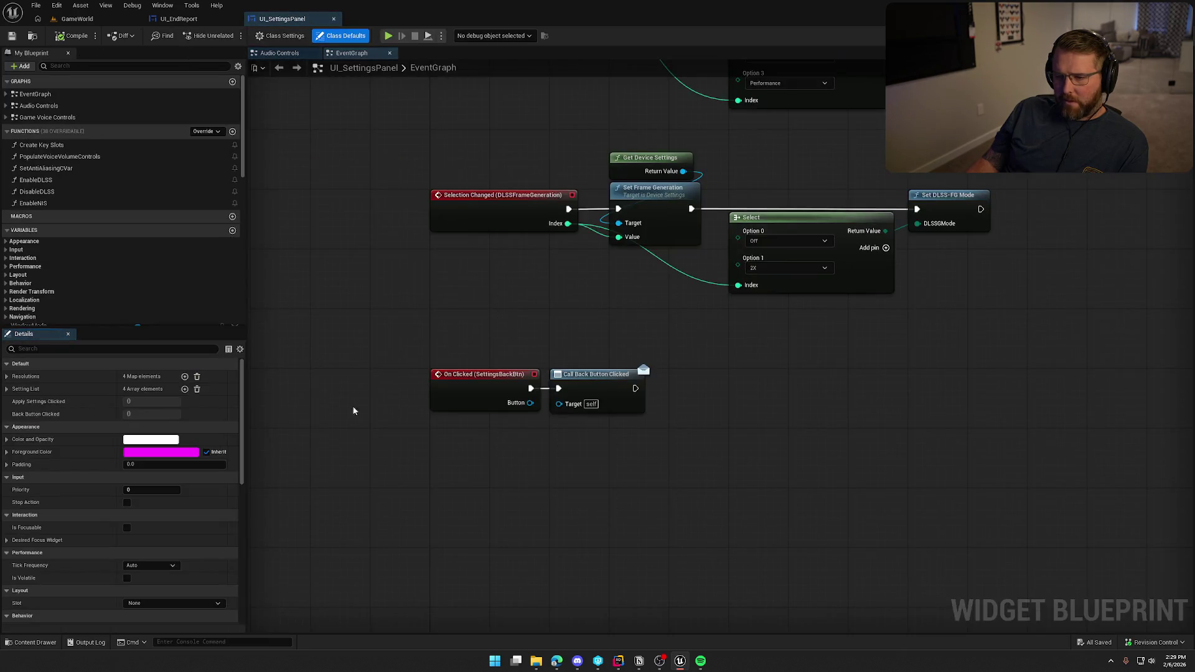
- Change the first SettingList default entry from Graphics to Game
scroll(118, 265, down, 5)
scroll(119, 276, down, 10)
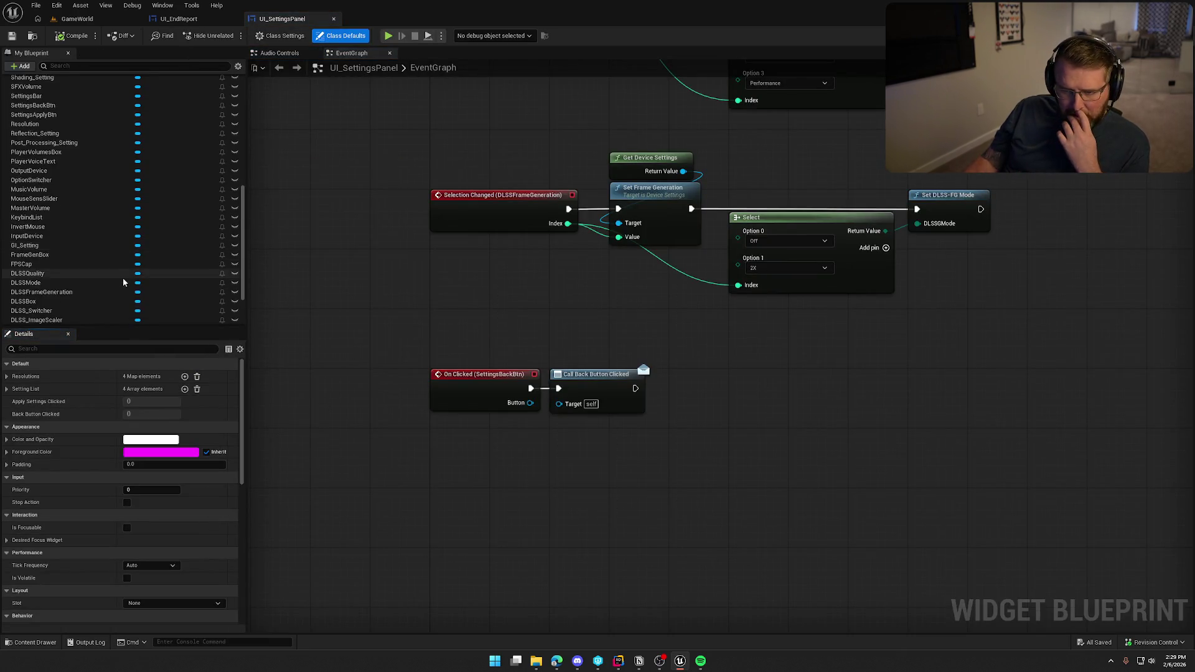
click(42, 279)
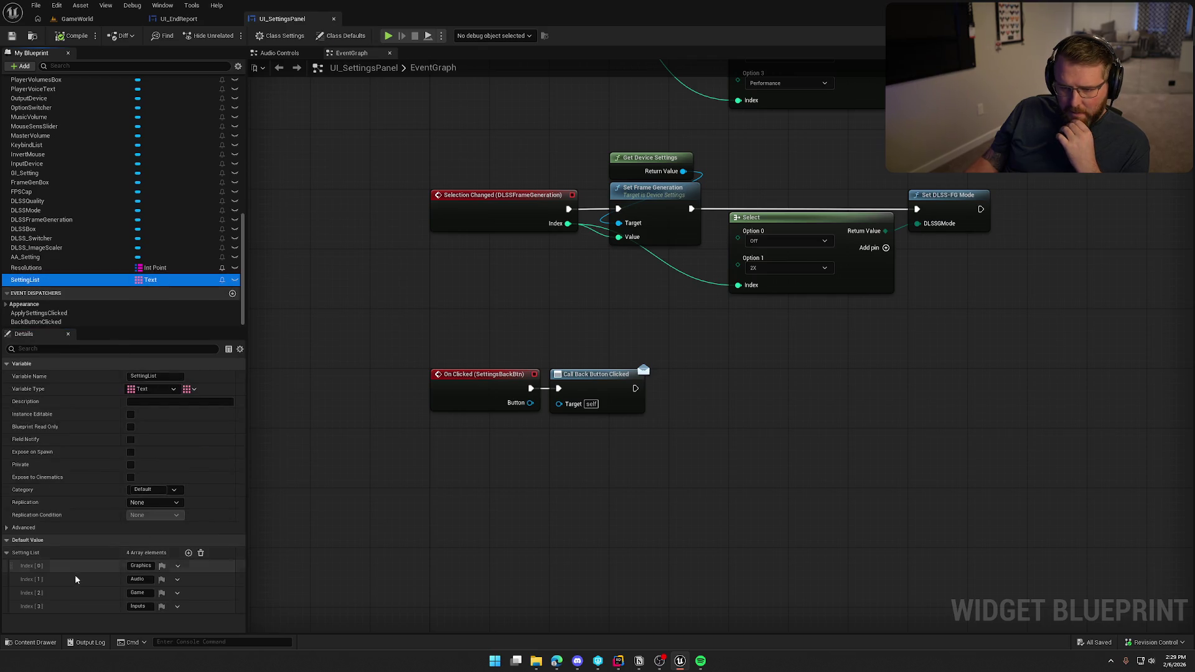
click(140, 565)
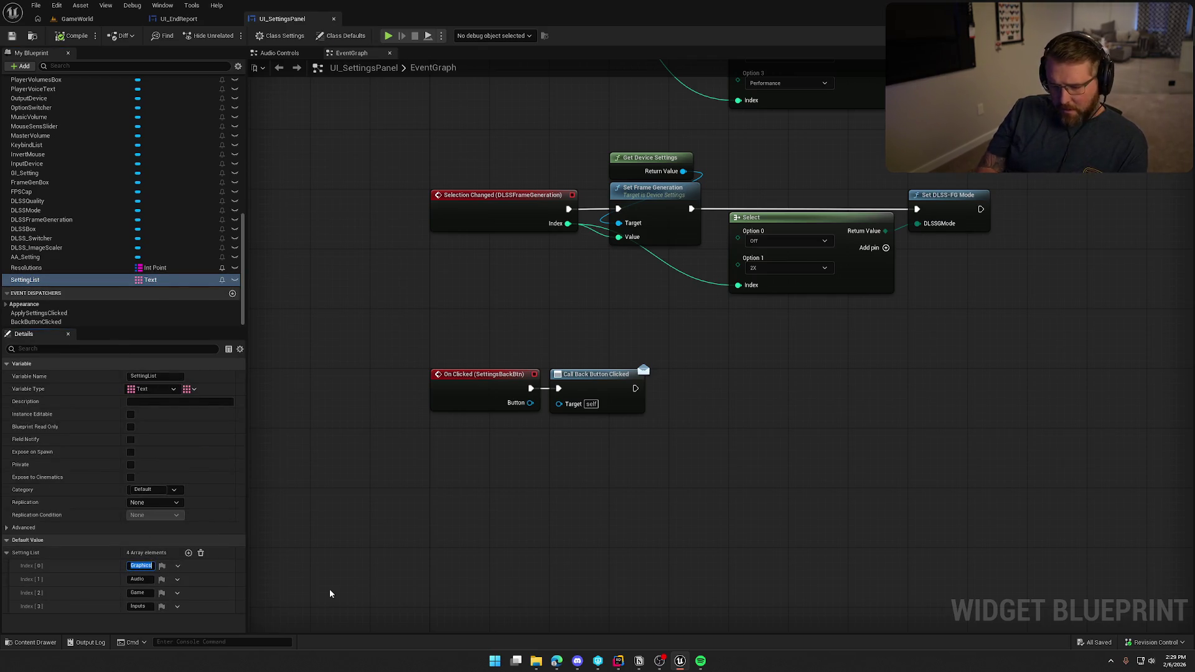
text(Game)
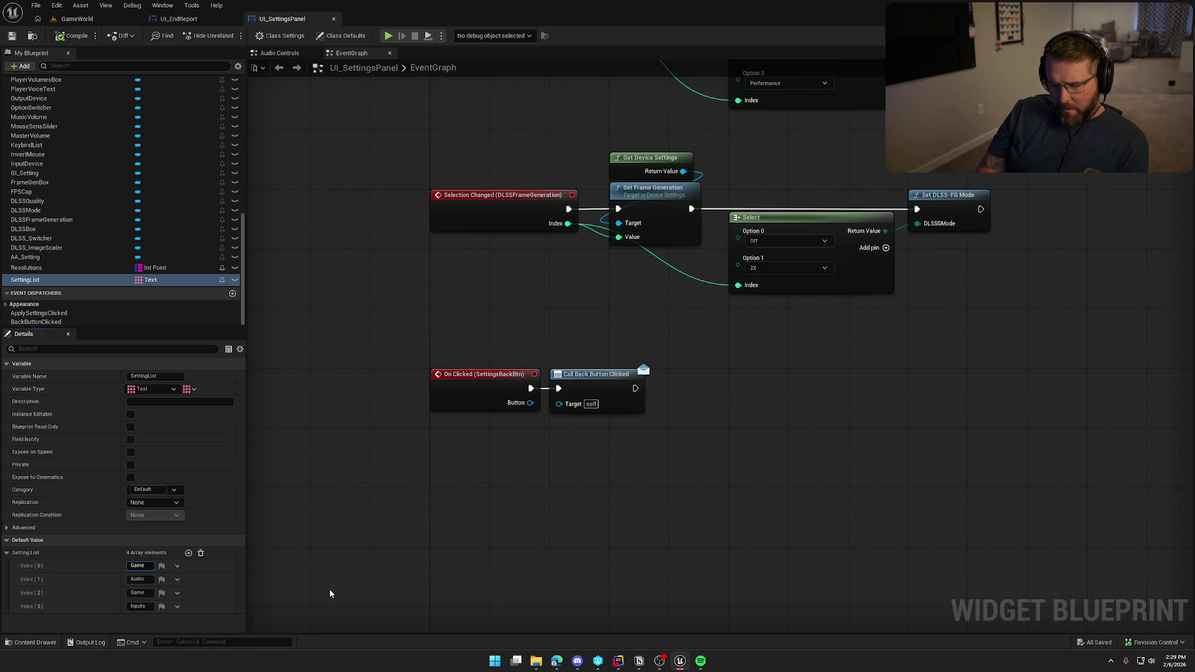
key(Return)
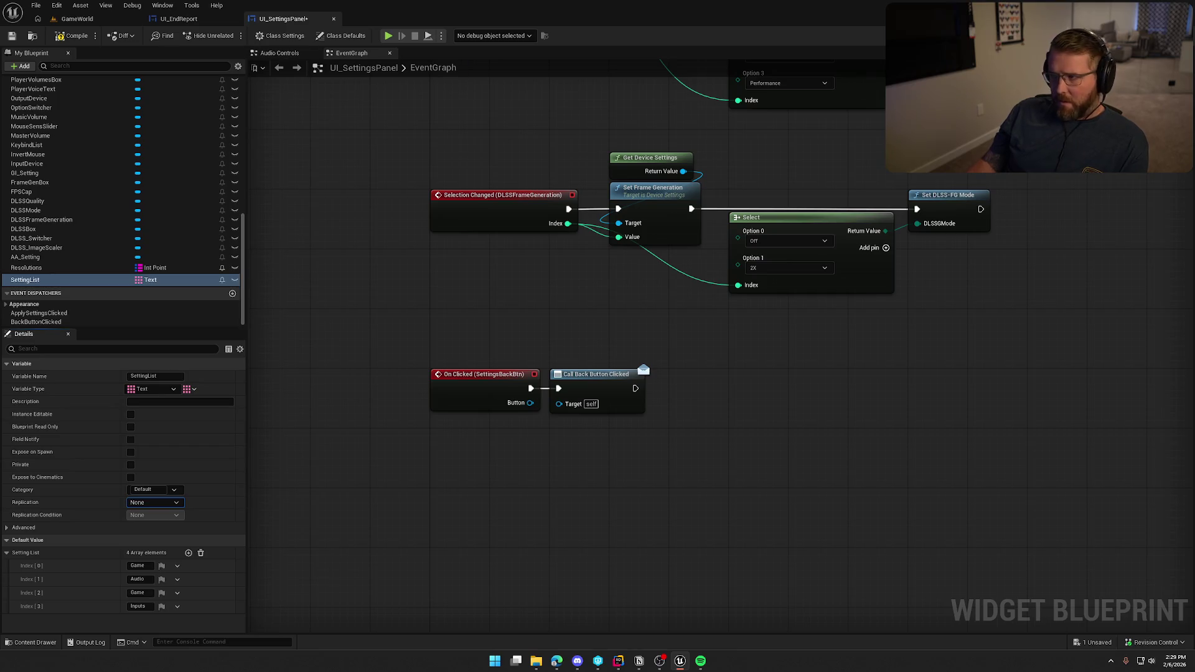
- Set the second and third SettingList entries to Graphics and Audio
click(1149, 36)
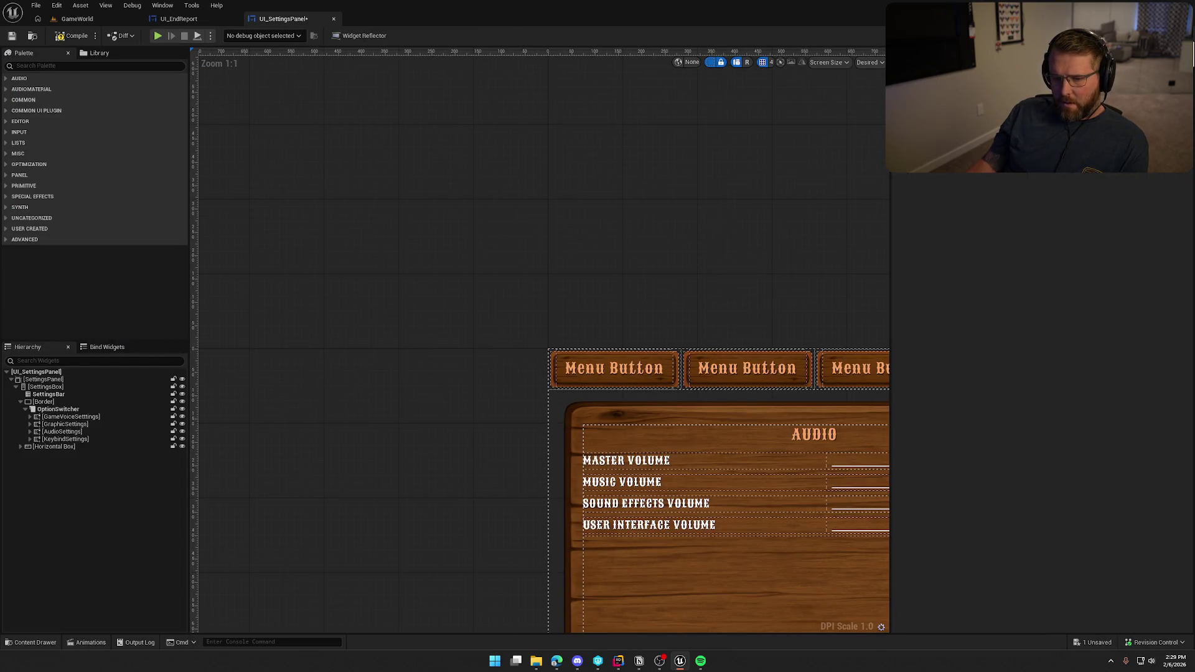
click(1176, 36)
scroll(151, 525, down, 5)
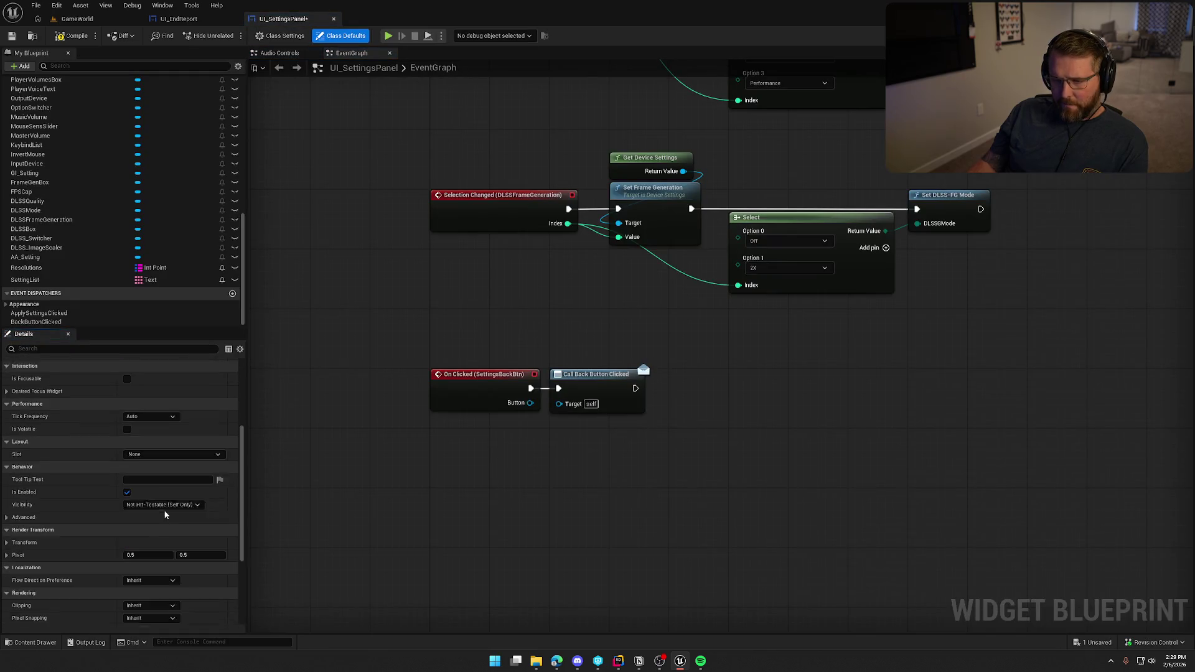
click(35, 280)
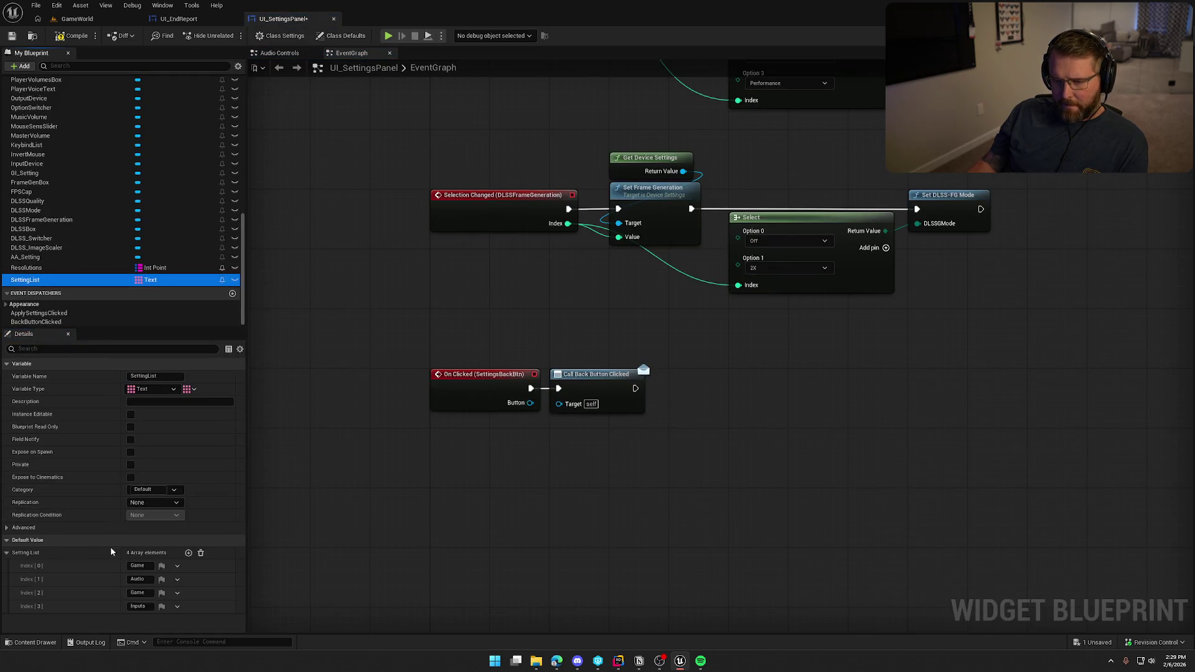
click(139, 579)
text(Graphics)
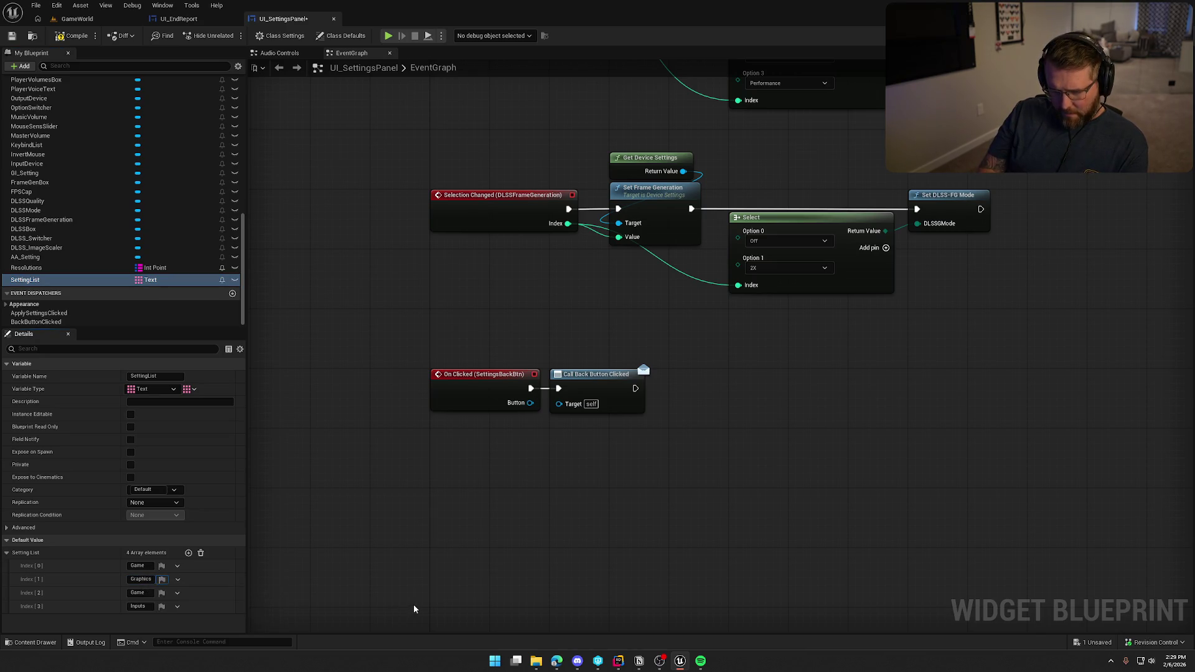
key(Tab)
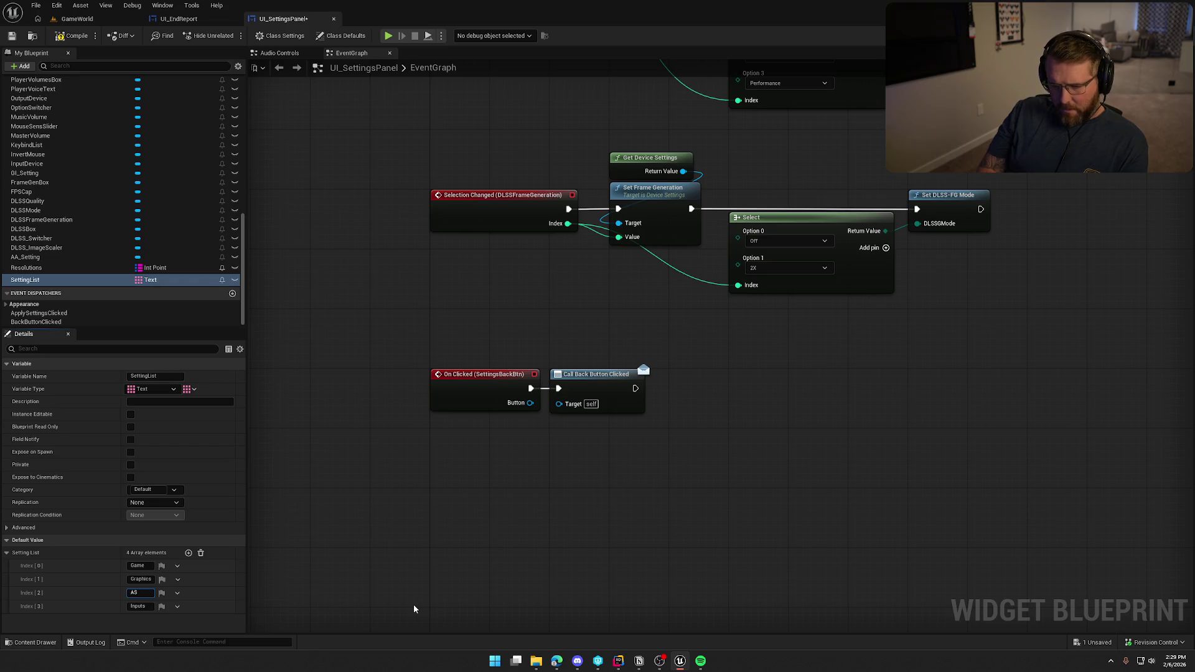
text(o)
click(414, 608)
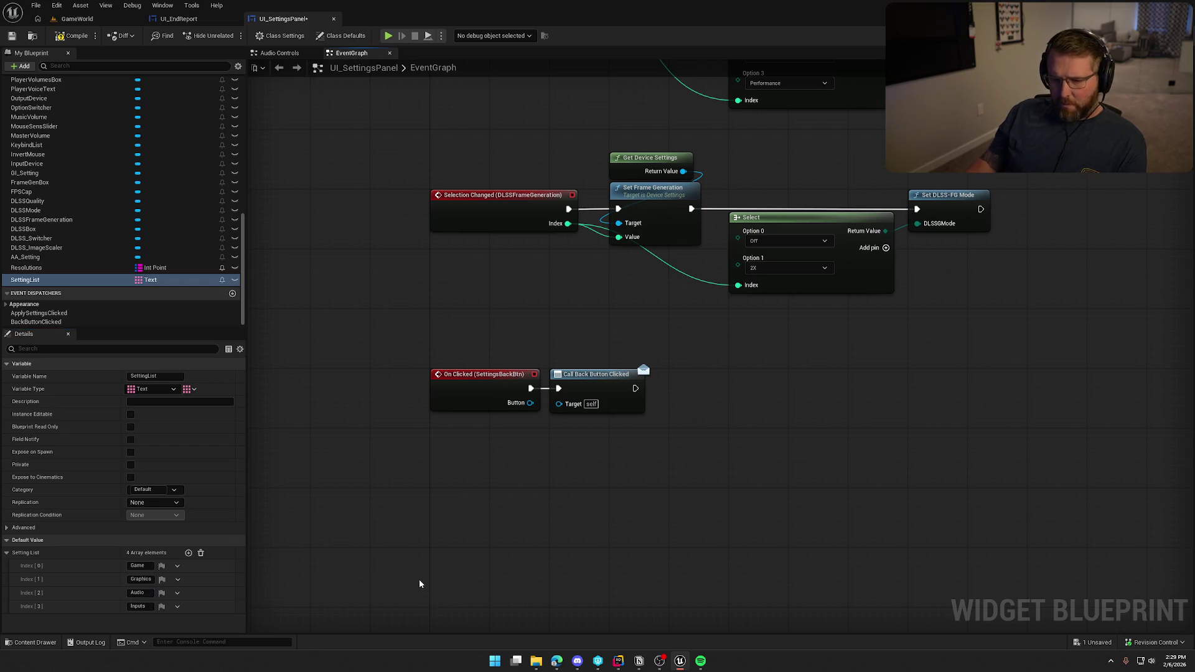
- Compile the settings panel blueprint and confirm checking out its files
click(66, 35)
click(623, 435)
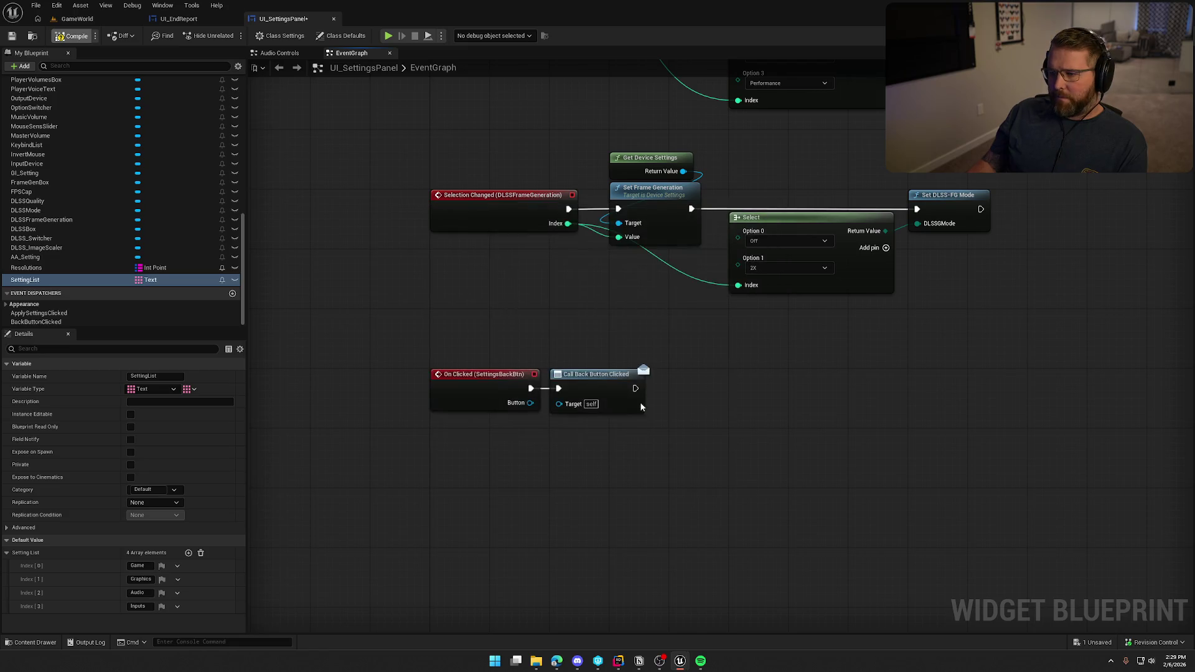
scroll(346, 152, down, 2)
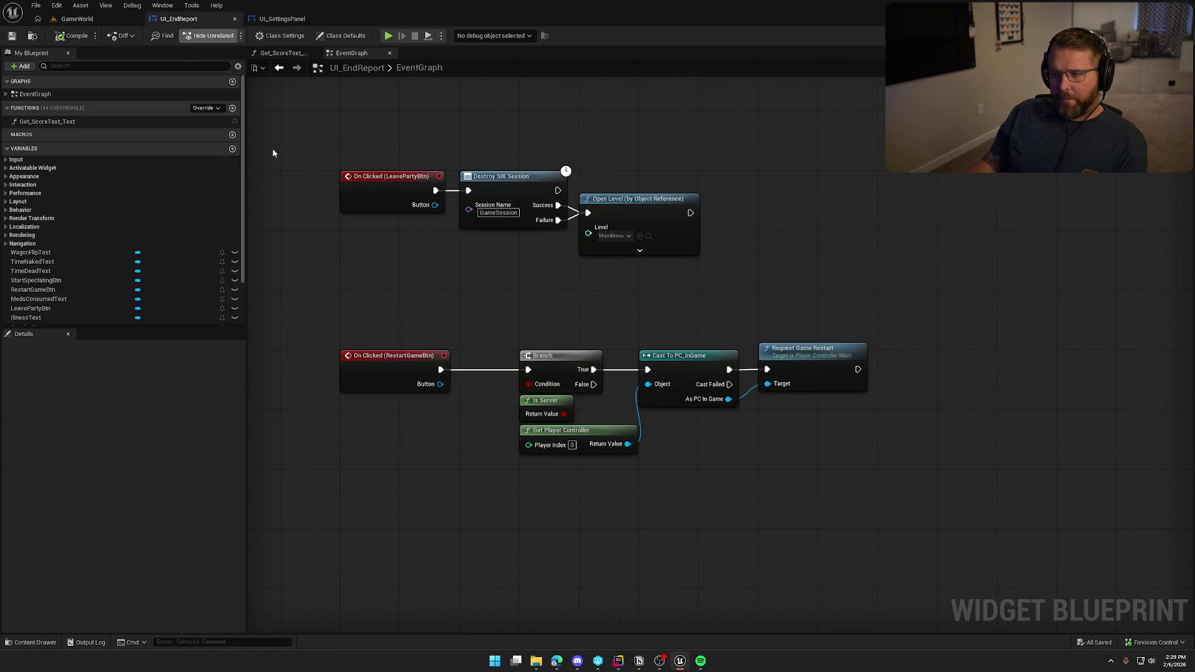
- In UI_EndReport's graph, chain a RestartGameBtn Set Visibility node after the Illness SetText node
key(ctrl+Tab)
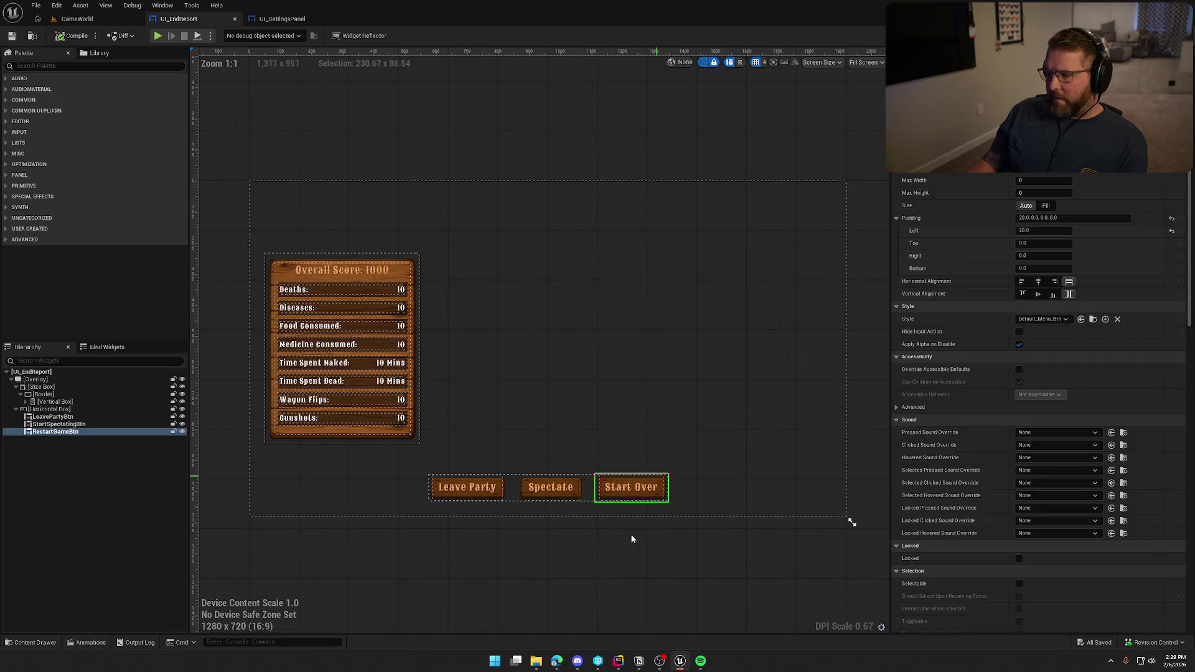
click(1163, 36)
scroll(560, 373, down, 2)
scroll(554, 388, up, 3)
drag(554, 388, 415, 447)
mouse_move(33, 289)
mouse_down()
mouse_move(641, 177)
mouse_move(638, 190)
mouse_move(694, 237)
mouse_up()
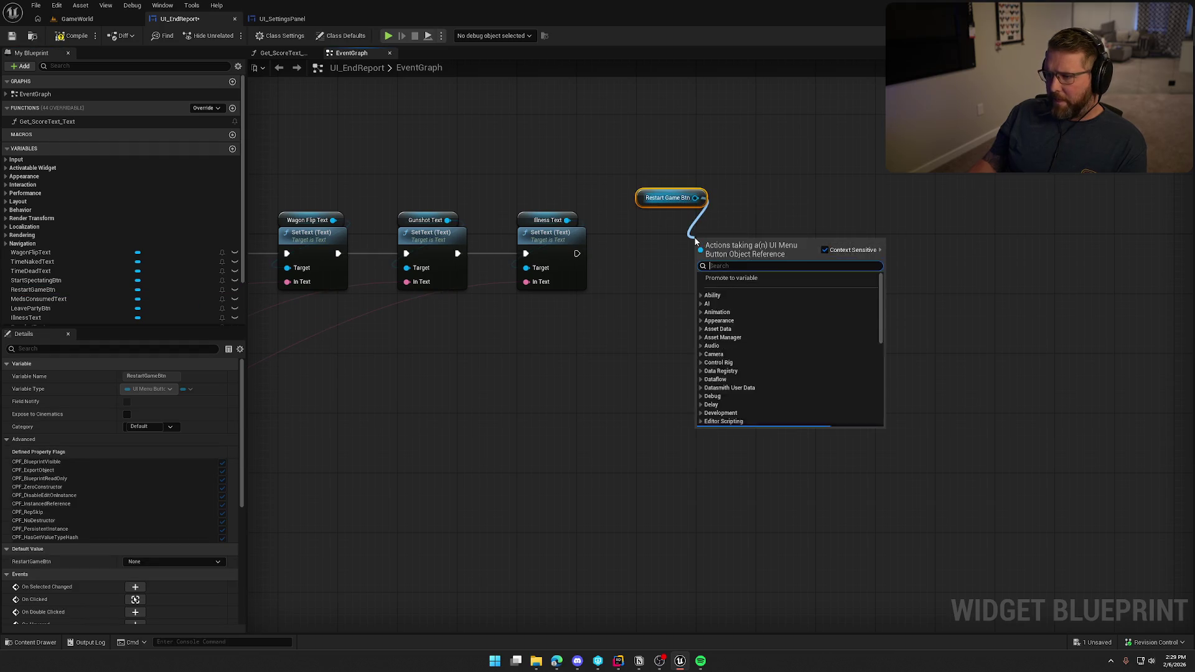
text(set visibility)
key(Return)
drag(577, 253, 697, 260)
mouse_move(679, 203)
mouse_down()
mouse_move(733, 237)
mouse_move(684, 251)
mouse_up()
ctrl+click(738, 258)
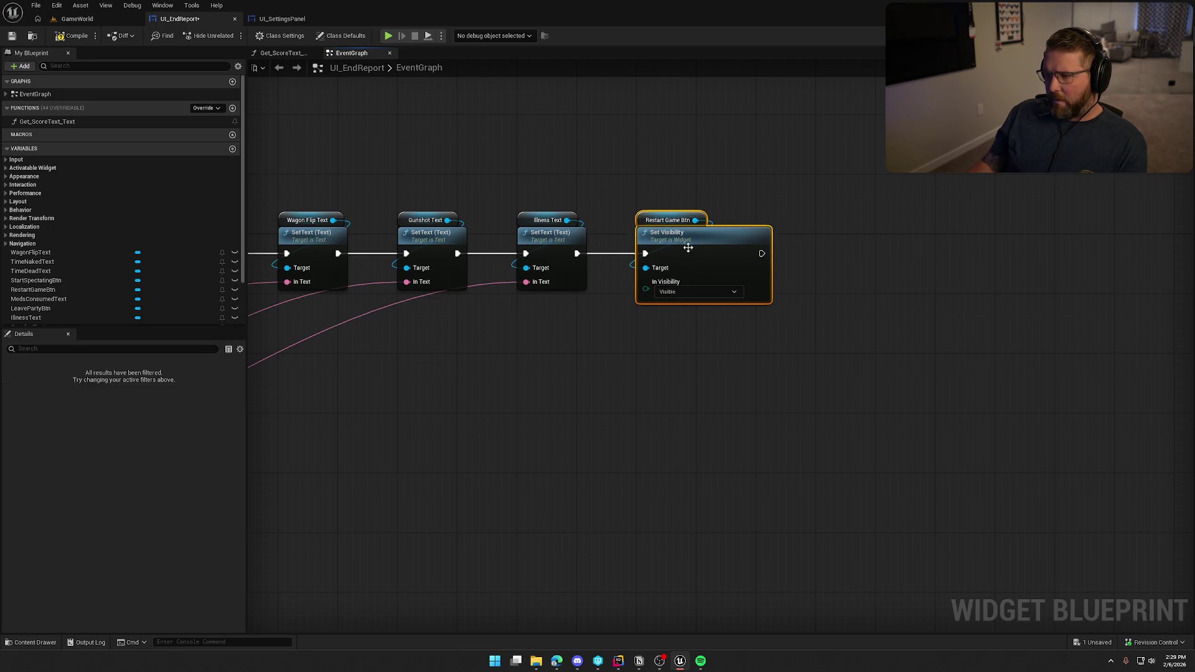
- Feed In Visibility from a Select on Is Server: False Collapsed, True Visible
right_click(574, 333)
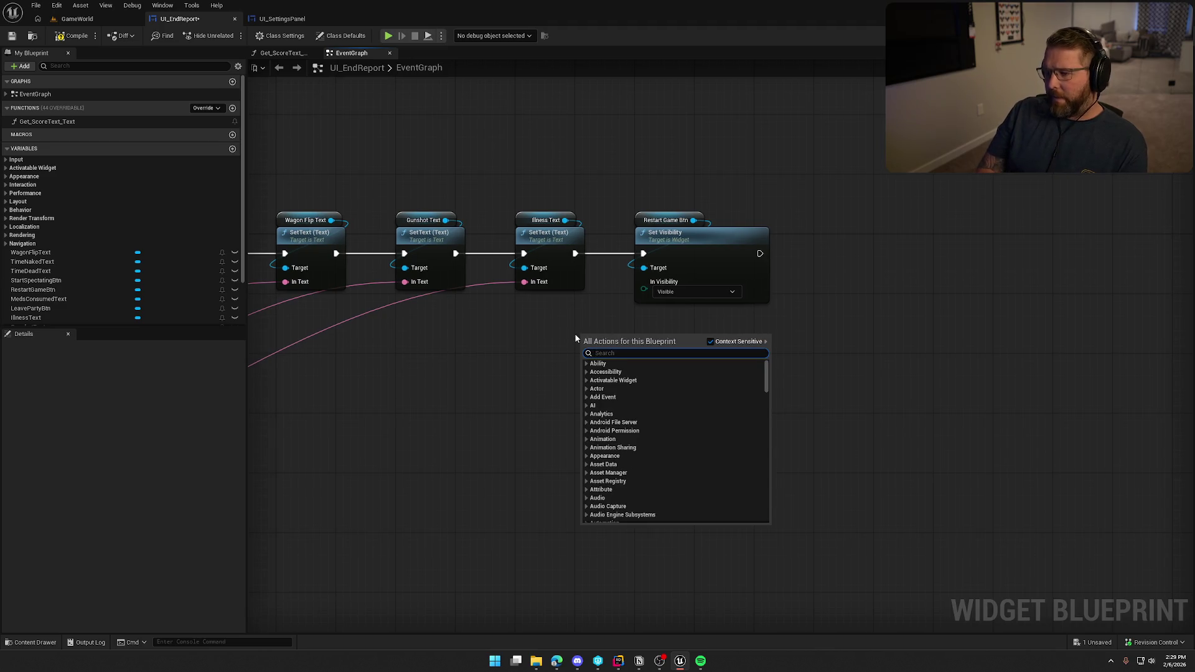
text(is server)
key(Return)
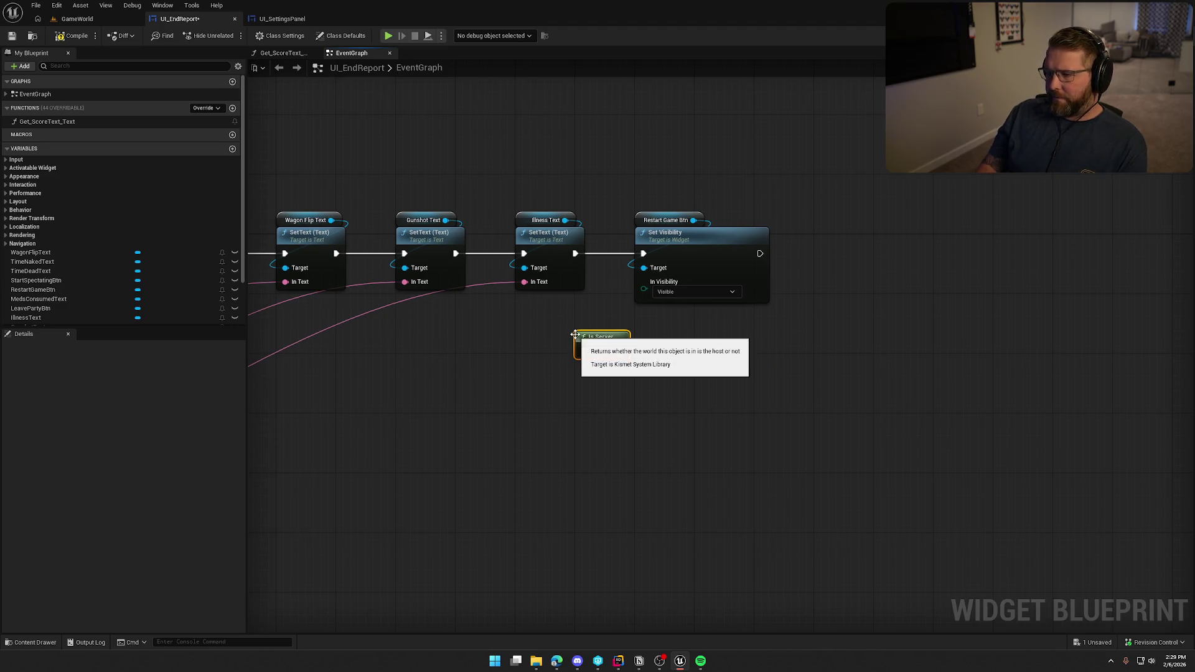
drag(581, 336, 507, 323)
drag(645, 289, 631, 339)
text(selec)
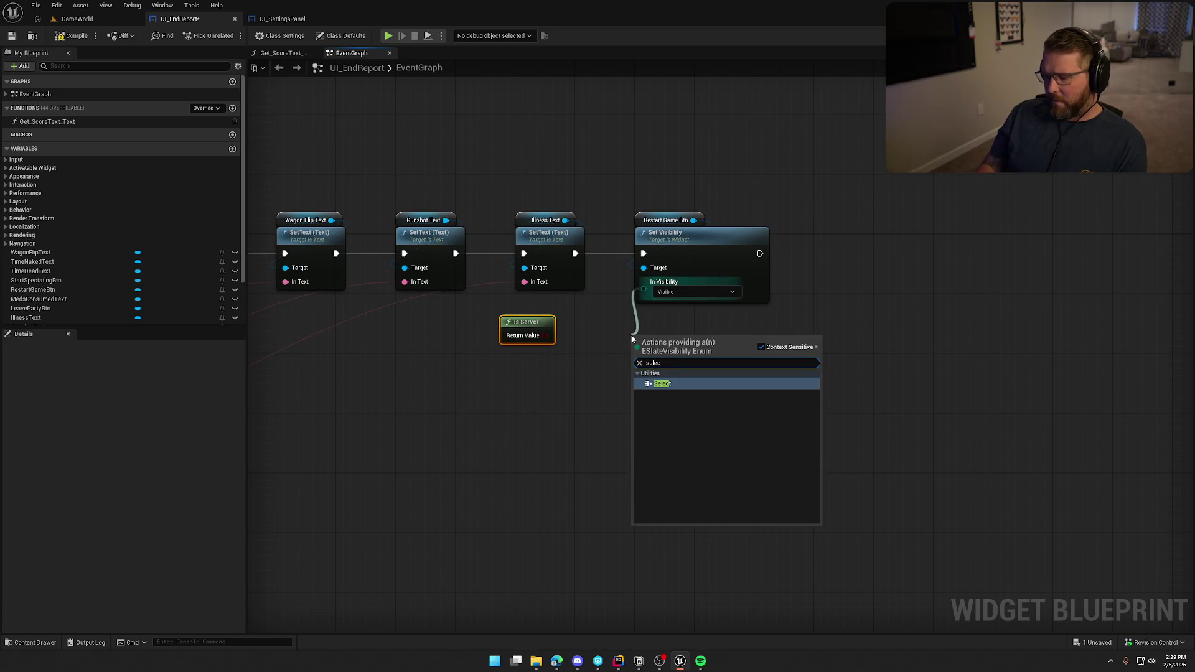
key(Return)
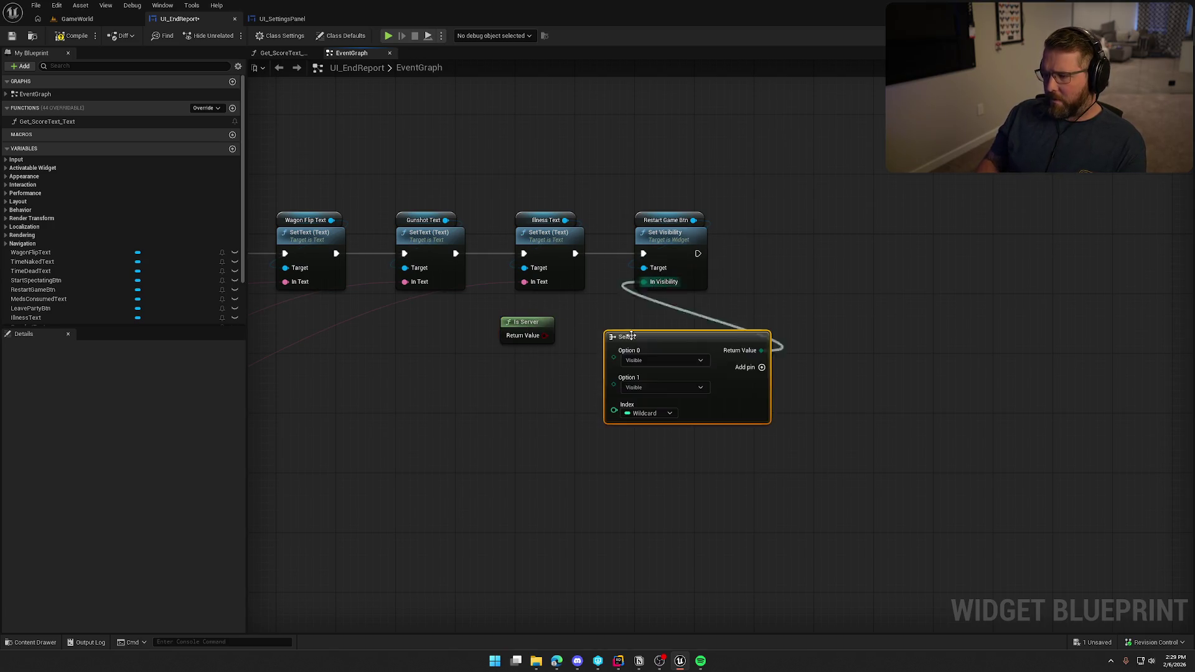
mouse_move(545, 335)
mouse_down()
mouse_move(619, 426)
mouse_move(614, 405)
mouse_up()
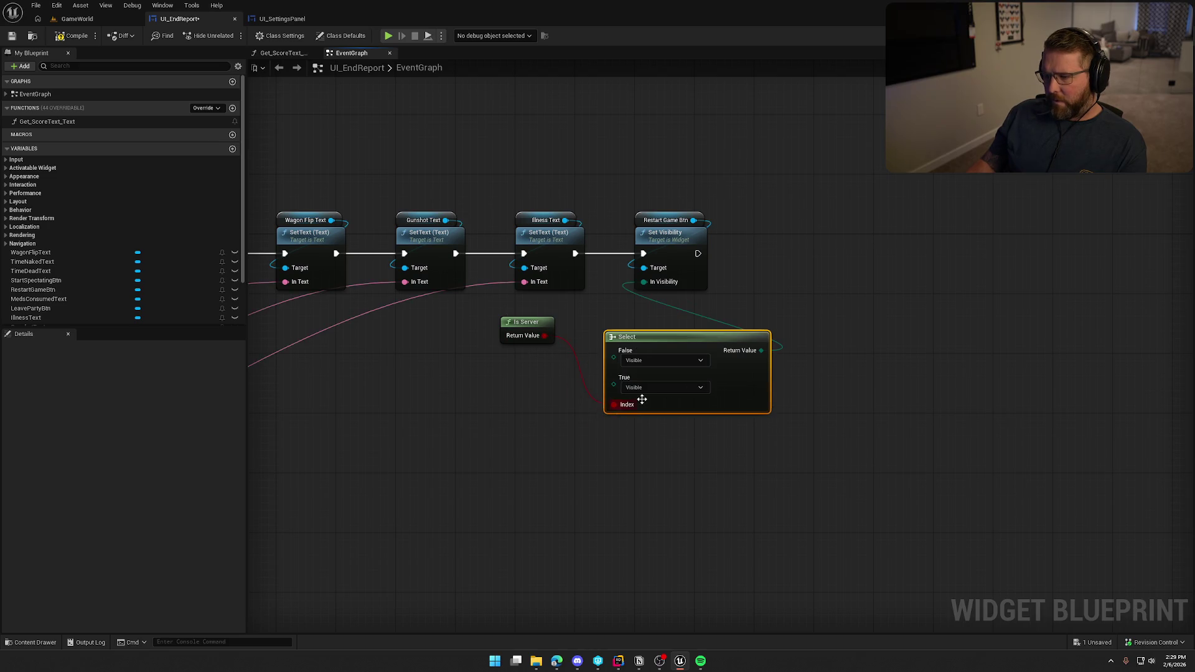
click(641, 360)
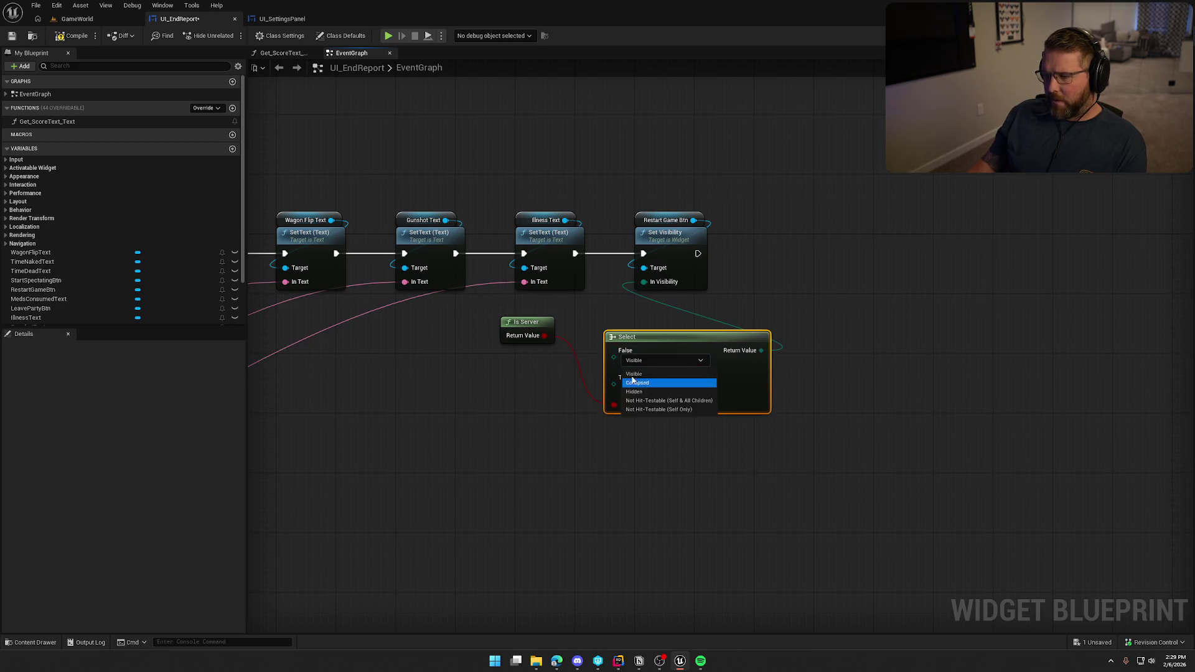
click(641, 383)
mouse_move(517, 327)
mouse_down()
mouse_move(667, 469)
mouse_move(621, 419)
mouse_move(663, 349)
mouse_move(624, 318)
mouse_up()
drag(760, 351, 643, 281)
mouse_move(789, 451)
mouse_down()
mouse_move(692, 348)
mouse_move(645, 322)
mouse_move(689, 454)
mouse_move(763, 214)
mouse_move(778, 573)
mouse_up()
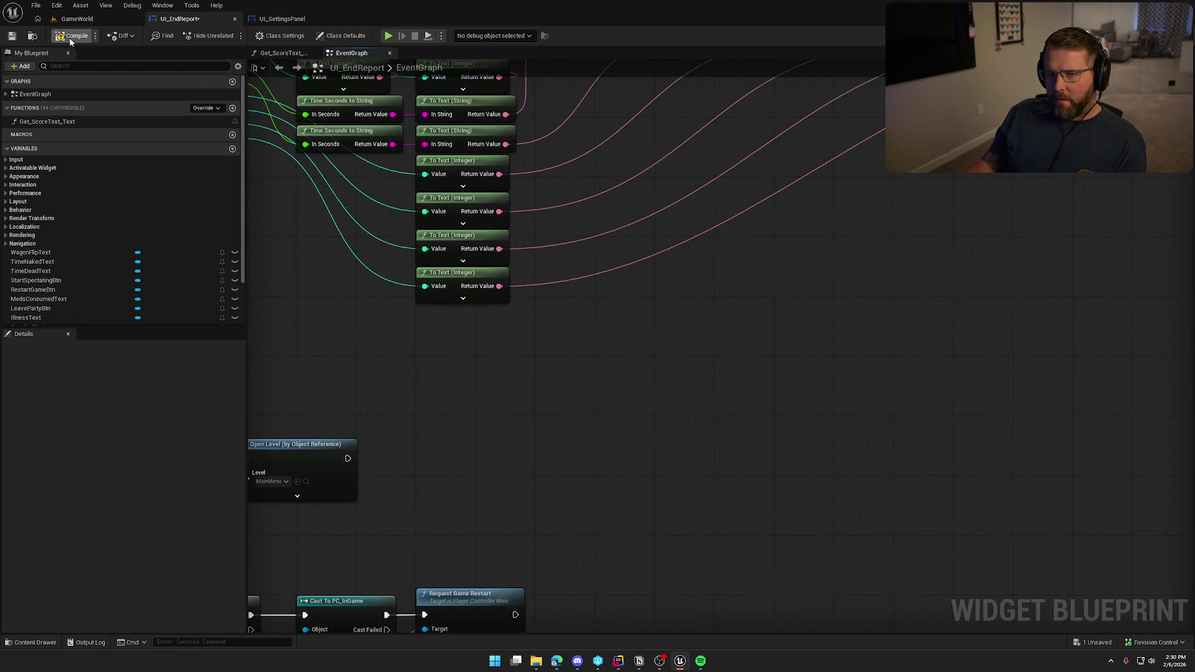
- Save, move the LeavePartyBtn and RestartGameBtn OnClicked events up about 200 px, and save again
key(ctrl+s)
scroll(727, 339, down, 2)
scroll(1064, 264, up, 2)
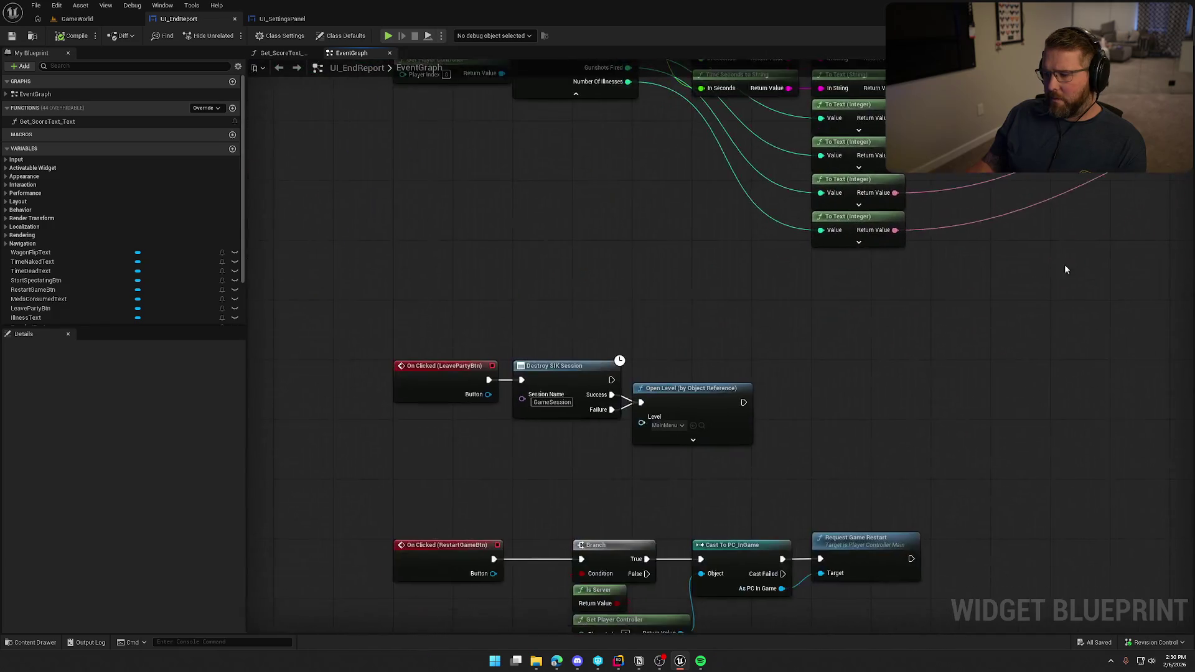
mouse_move(398, 350)
mouse_down()
mouse_move(870, 624)
mouse_move(588, 457)
mouse_up()
drag(443, 358, 442, 230)
click(486, 341)
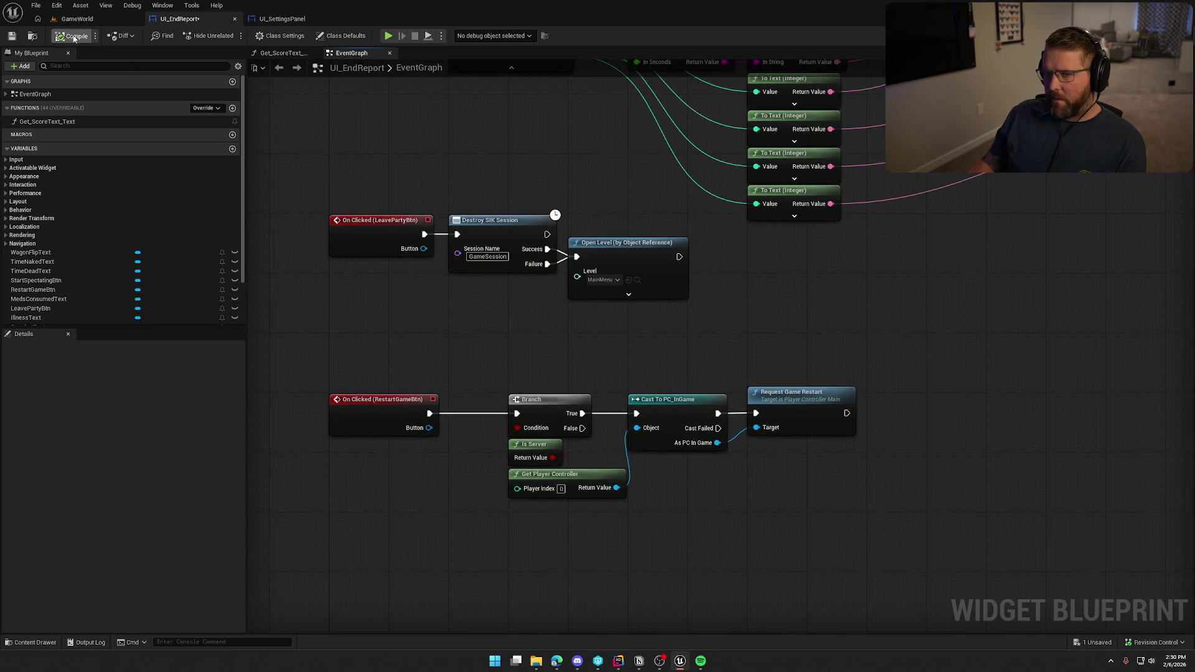
key(ctrl+s)
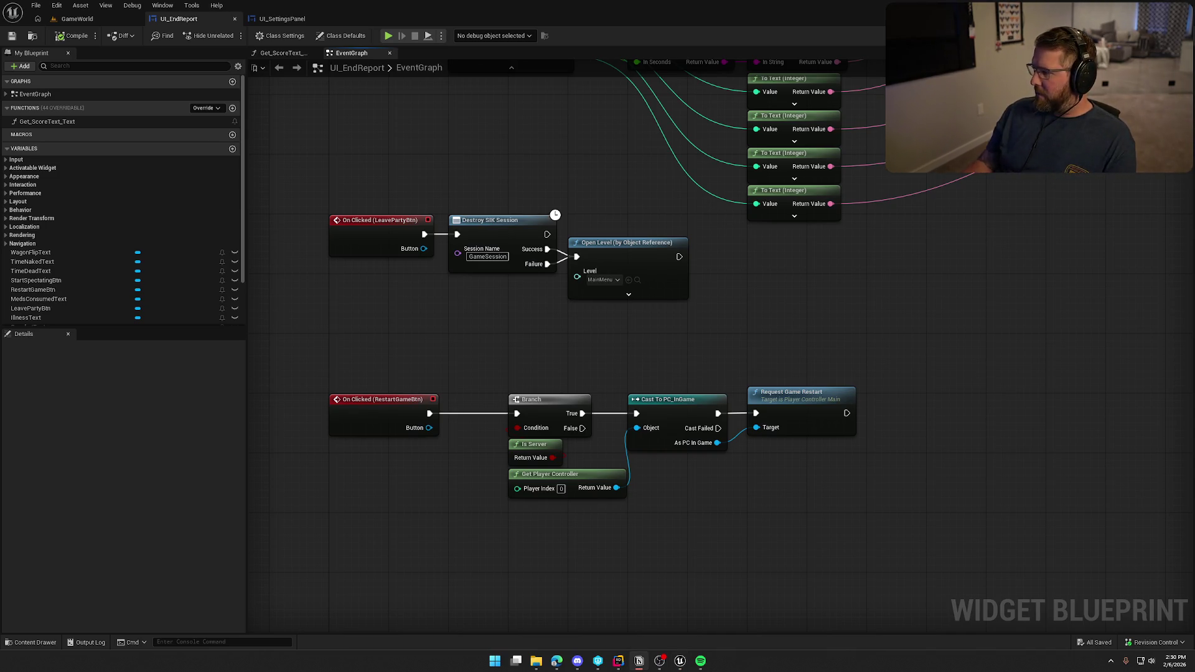
drag(364, 372, 1015, 534)
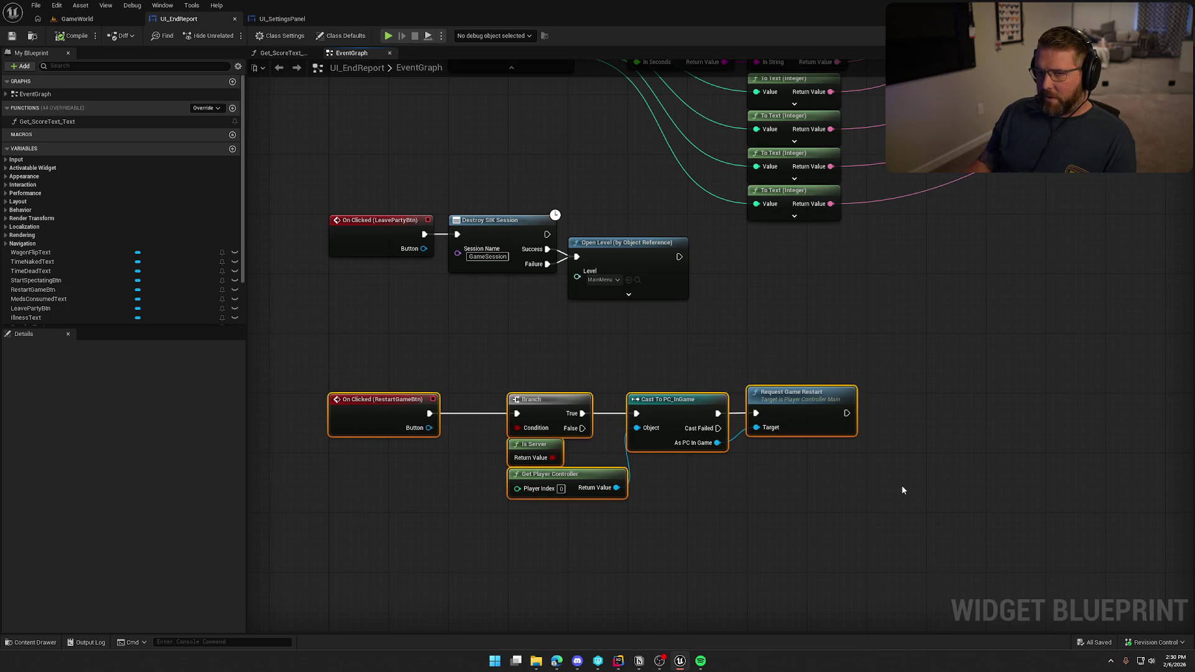
click(846, 309)
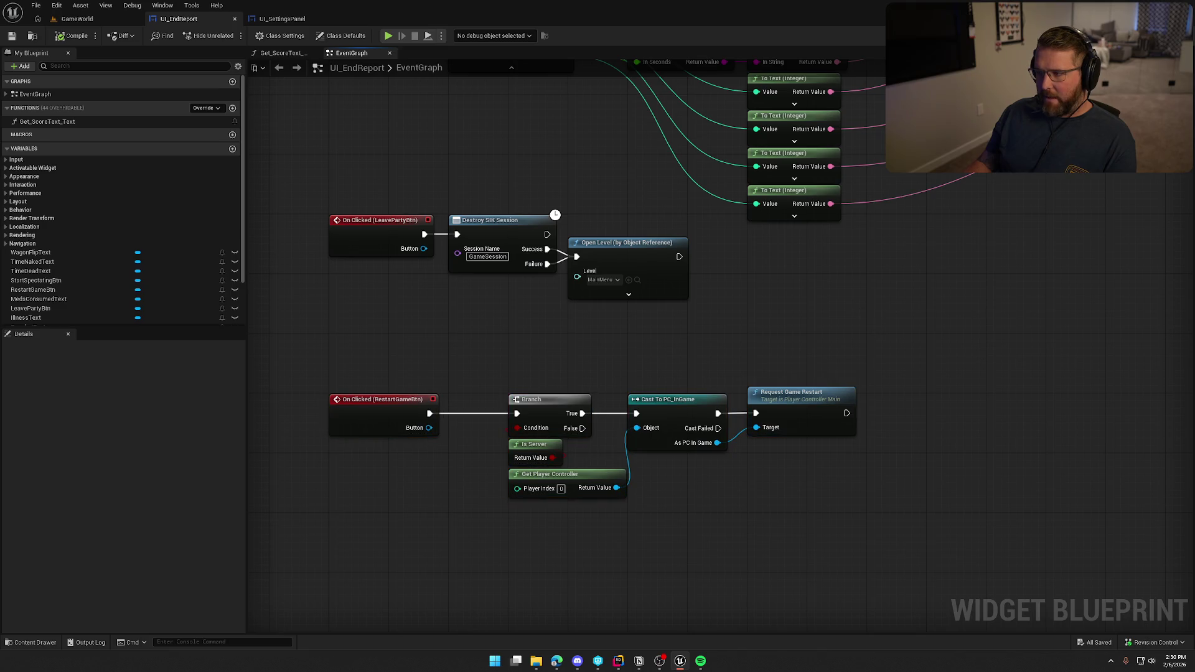
click(1157, 36)
- Enable the Start Over button by default and create a binding function for its enabled state
scroll(710, 539, up, 3)
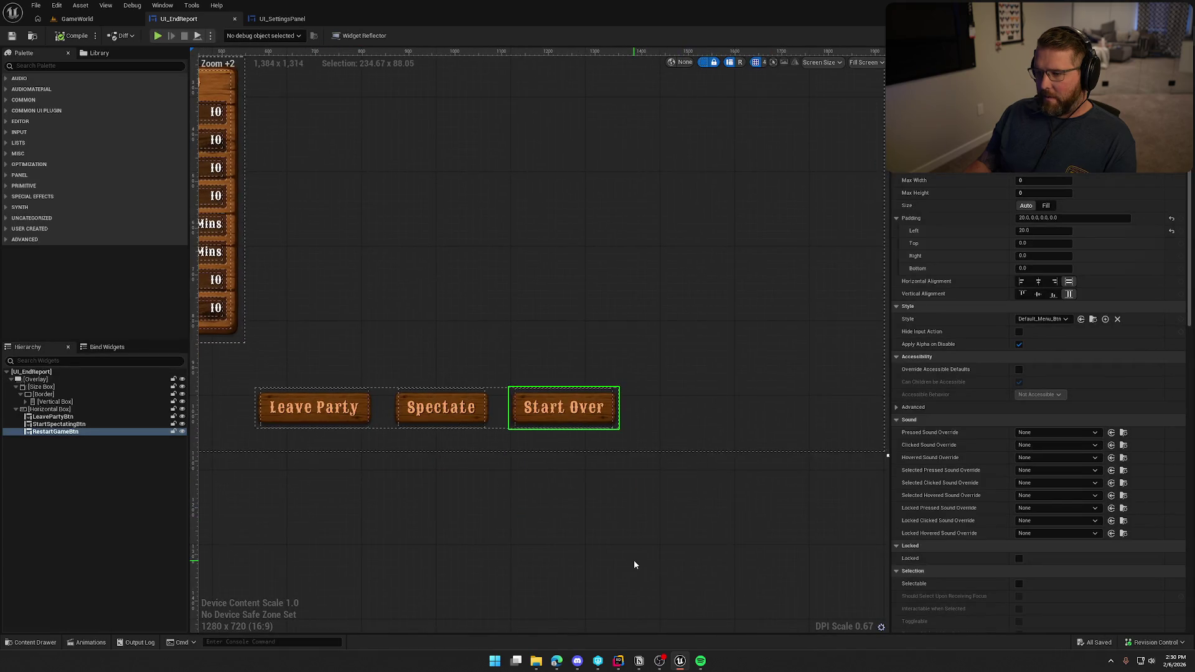
click(543, 379)
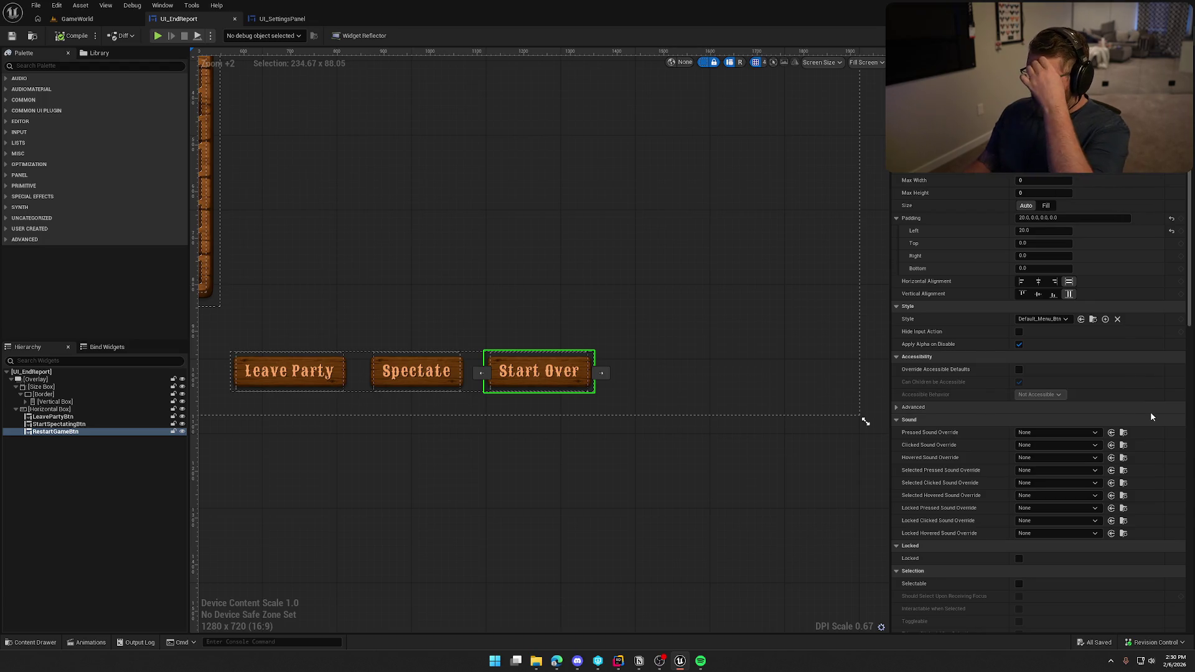
scroll(1152, 412, down, 10)
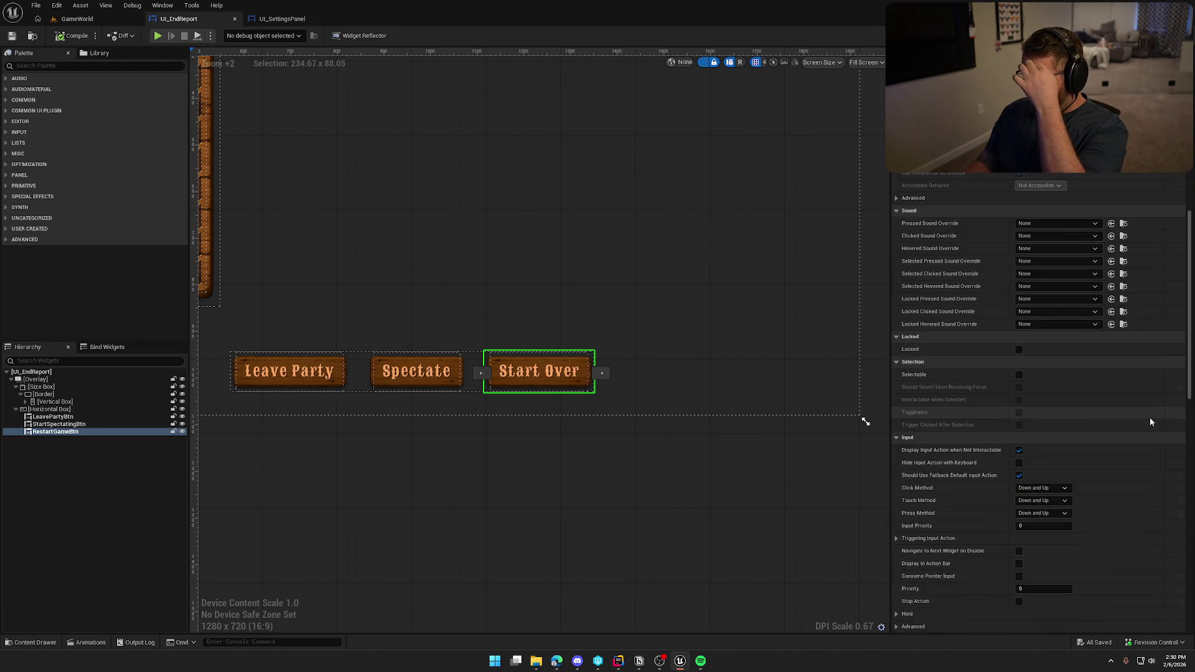
scroll(1148, 424, down, 4)
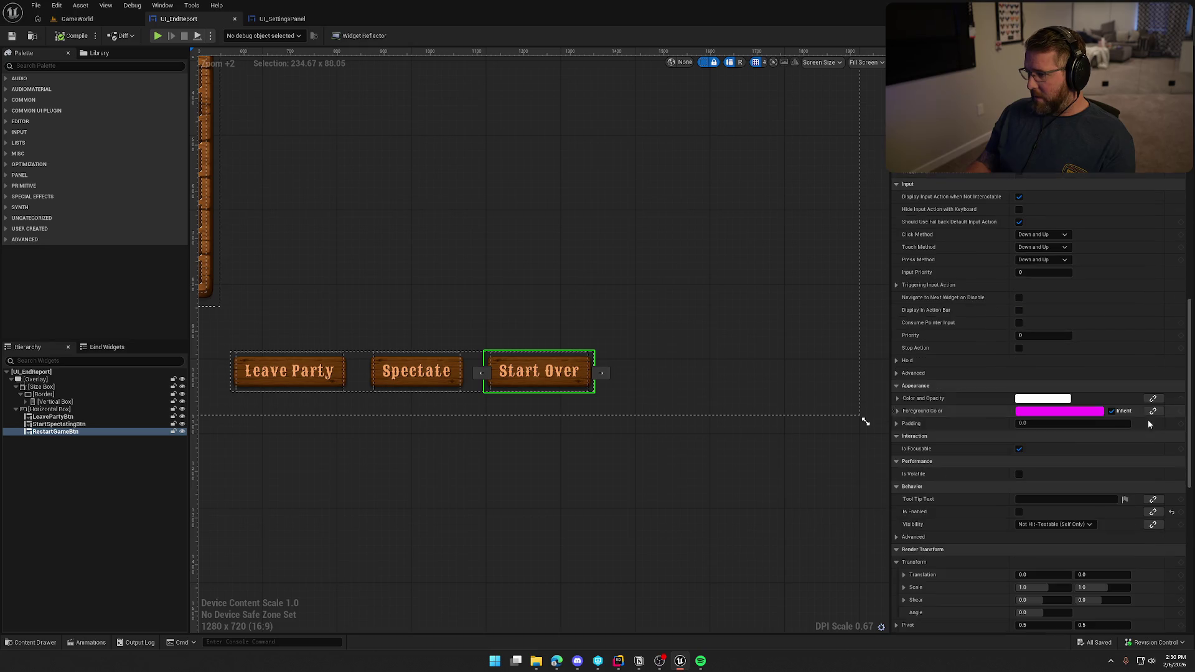
scroll(1149, 424, down, 8)
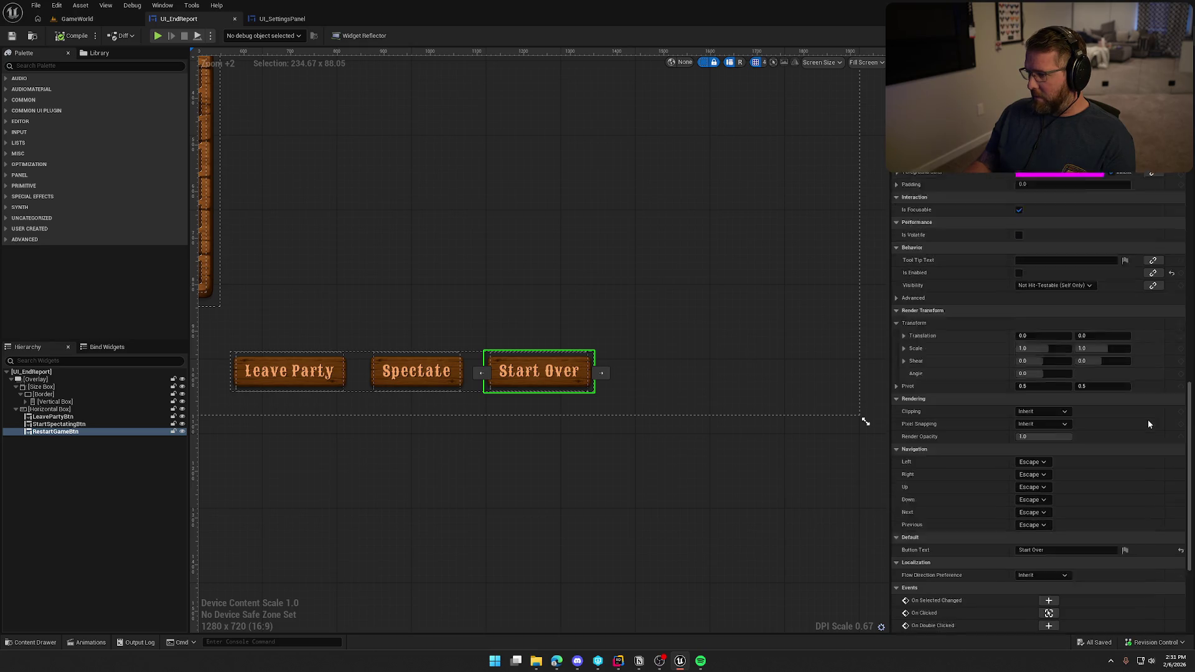
scroll(1149, 423, up, 2)
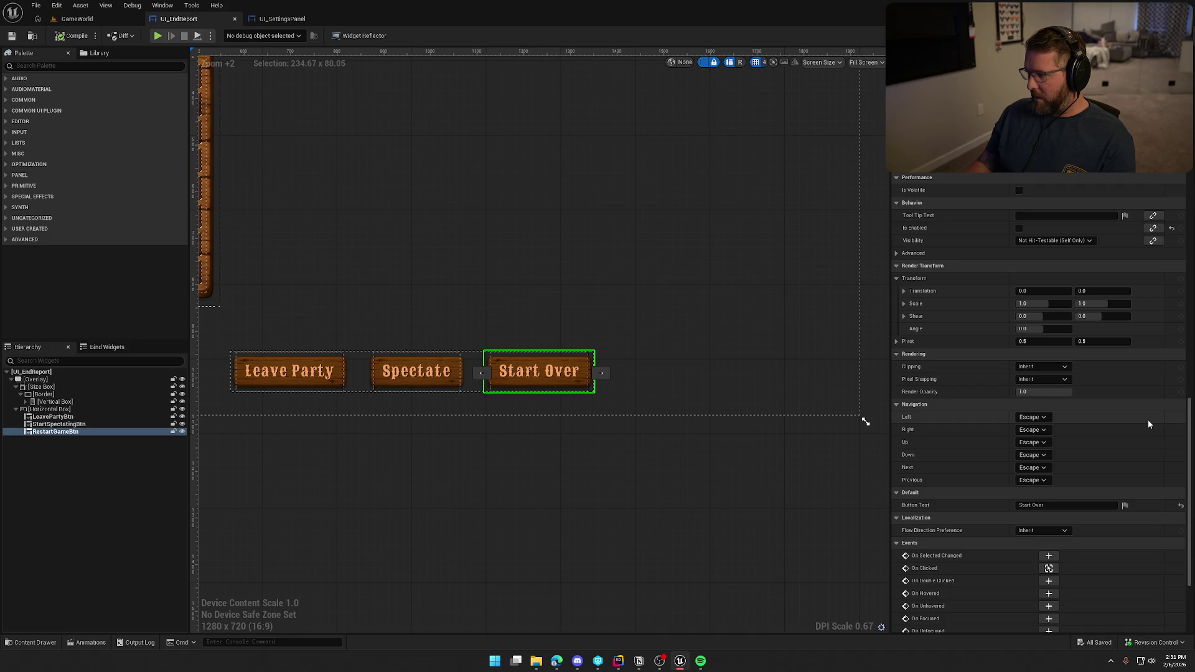
scroll(1147, 419, up, 1)
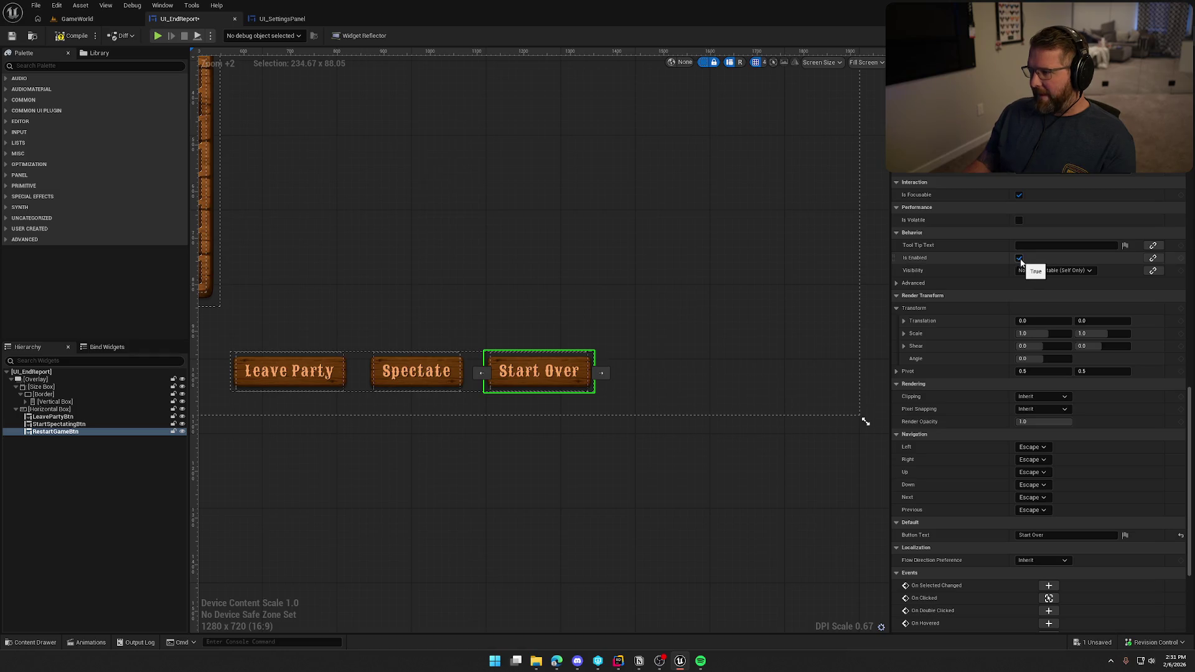
click(1153, 257)
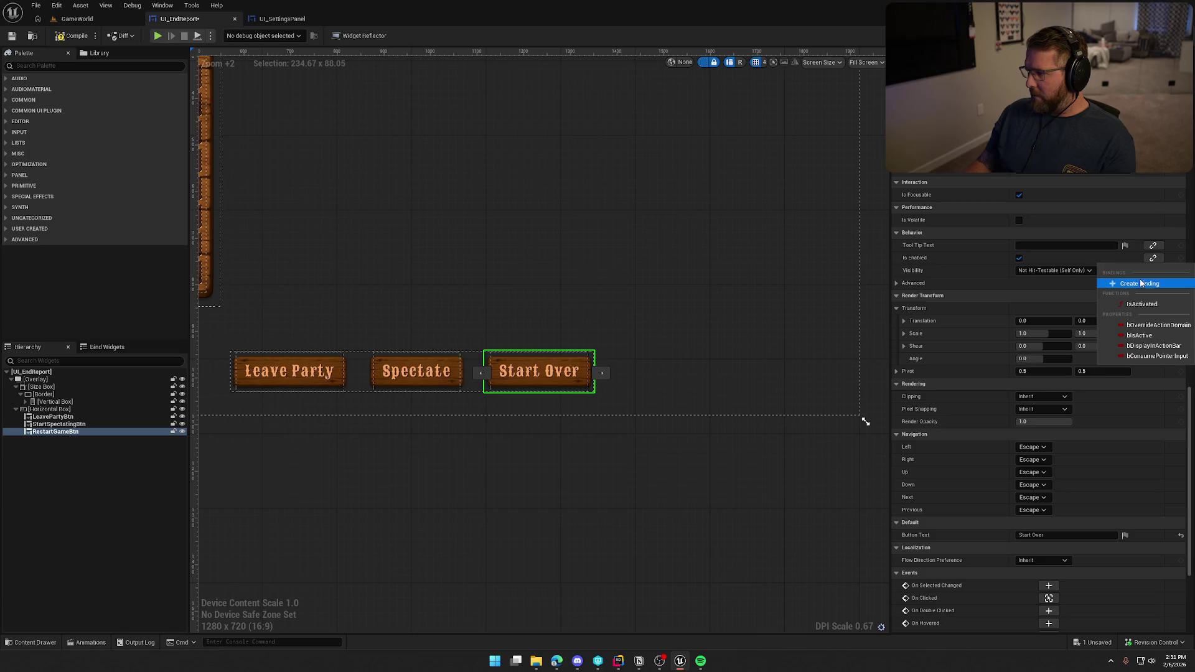
click(1141, 283)
- Lay out the Get_RestartGameBtn_bIsEnabled function with the Return Node right and a Get Game State node
drag(757, 436, 615, 392)
drag(666, 296, 944, 293)
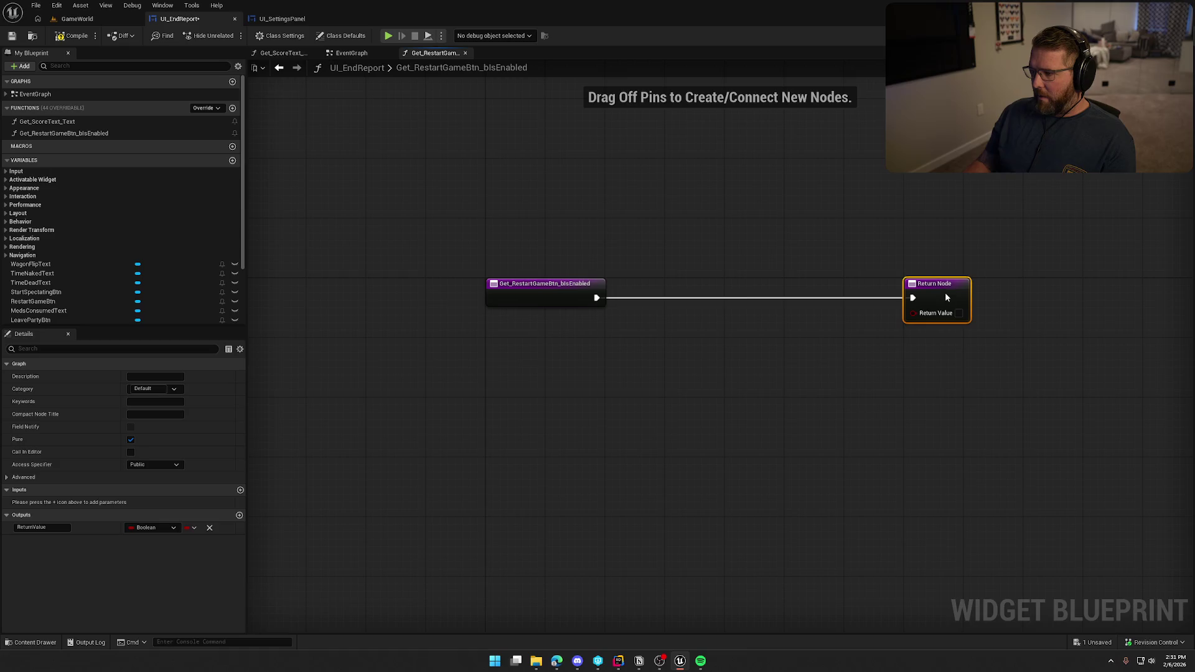
mouse_move(690, 382)
mouse_down()
mouse_move(505, 365)
mouse_move(506, 379)
mouse_up()
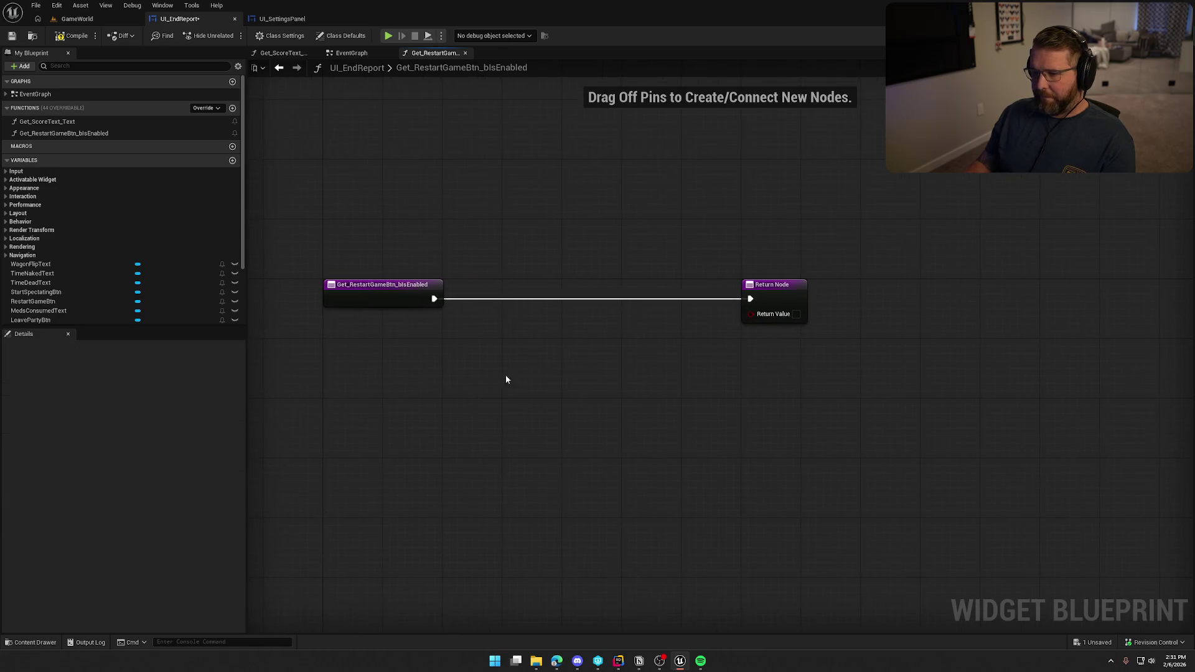
right_click(374, 374)
key(Escape)
key(ctrl+v)
click(618, 661)
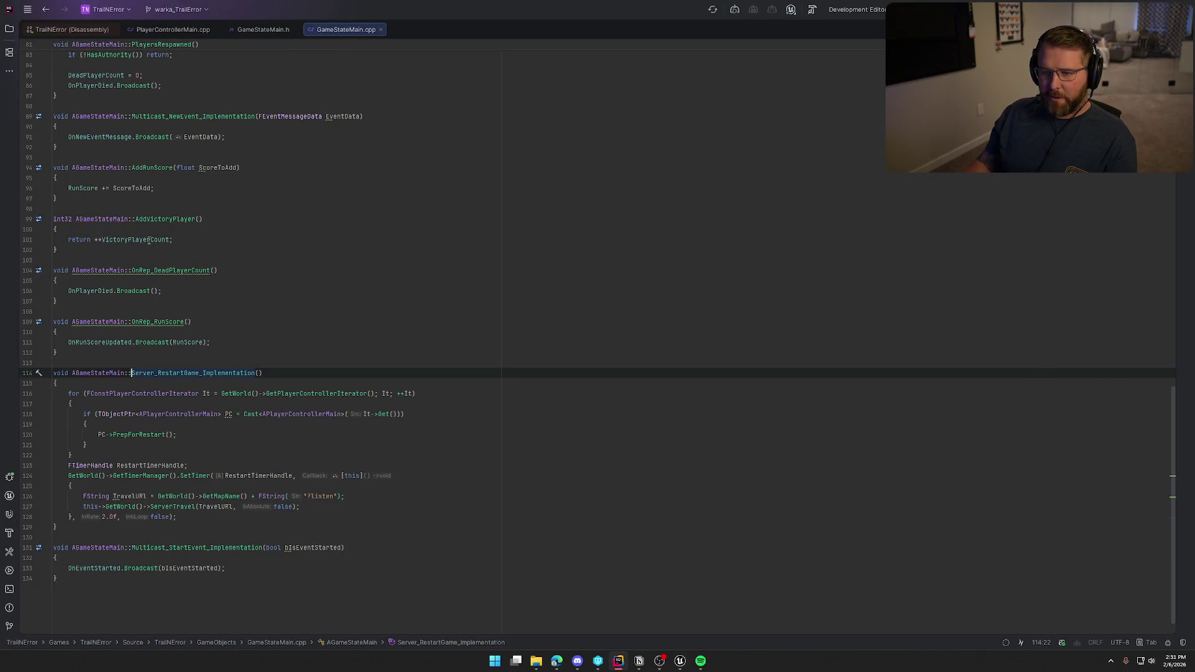
scroll(292, 332, up, 2)
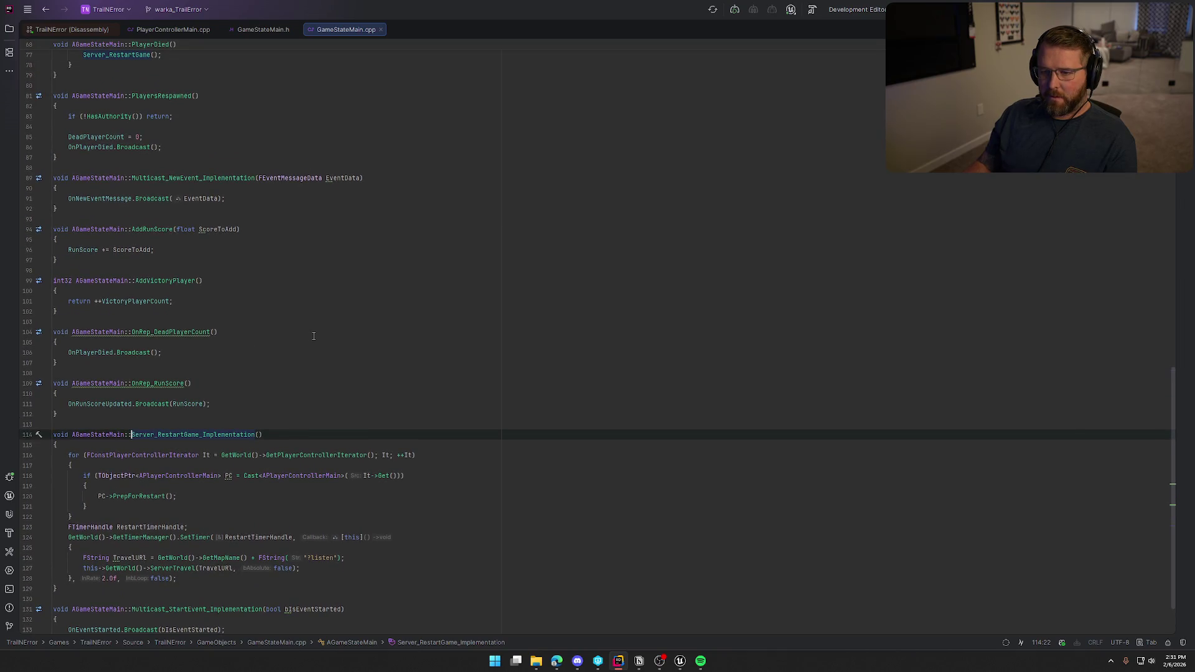
scroll(314, 336, up, 3)
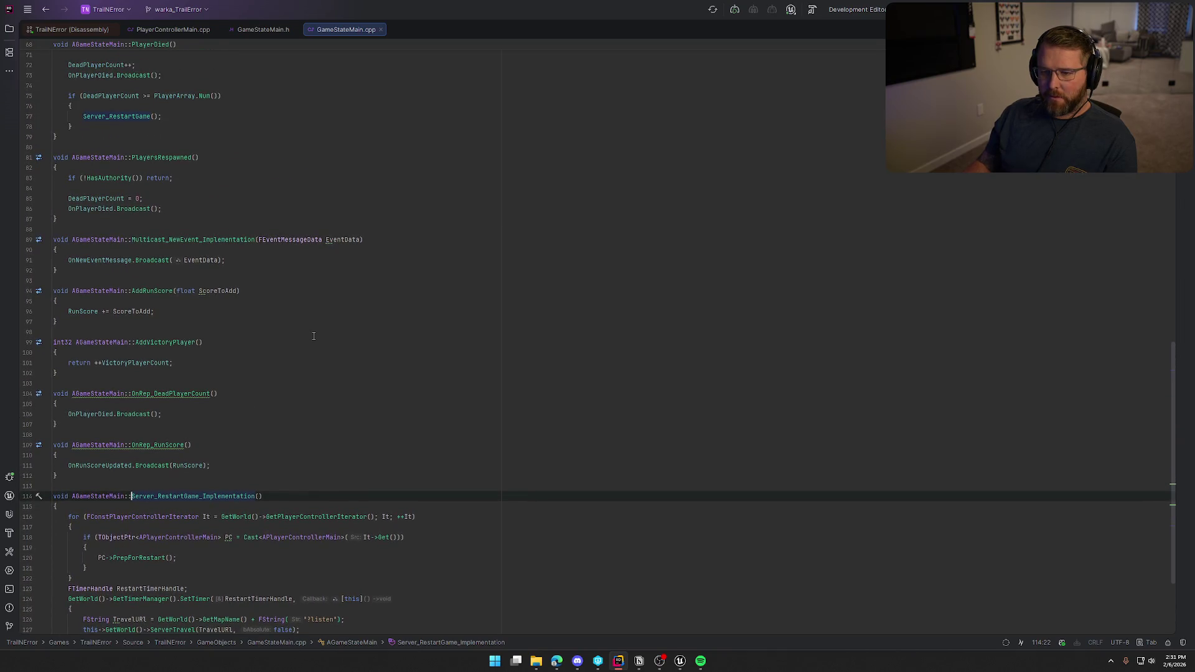
scroll(314, 336, up, 1)
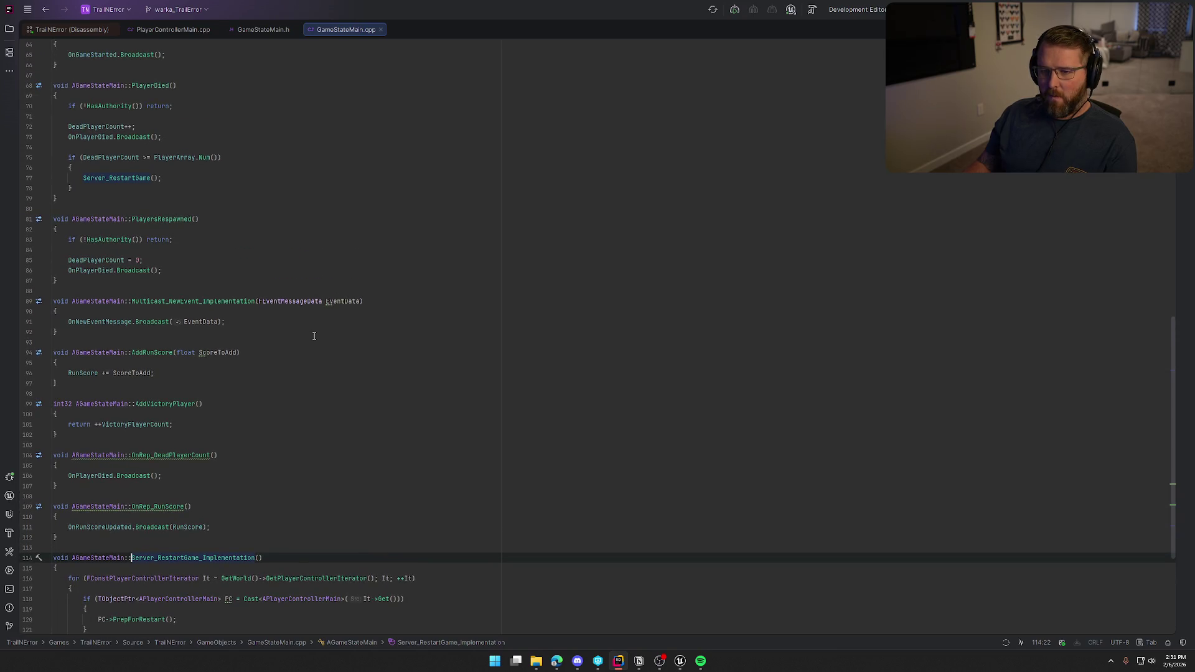
scroll(313, 336, up, 4)
scroll(314, 336, up, 8)
scroll(314, 336, up, 5)
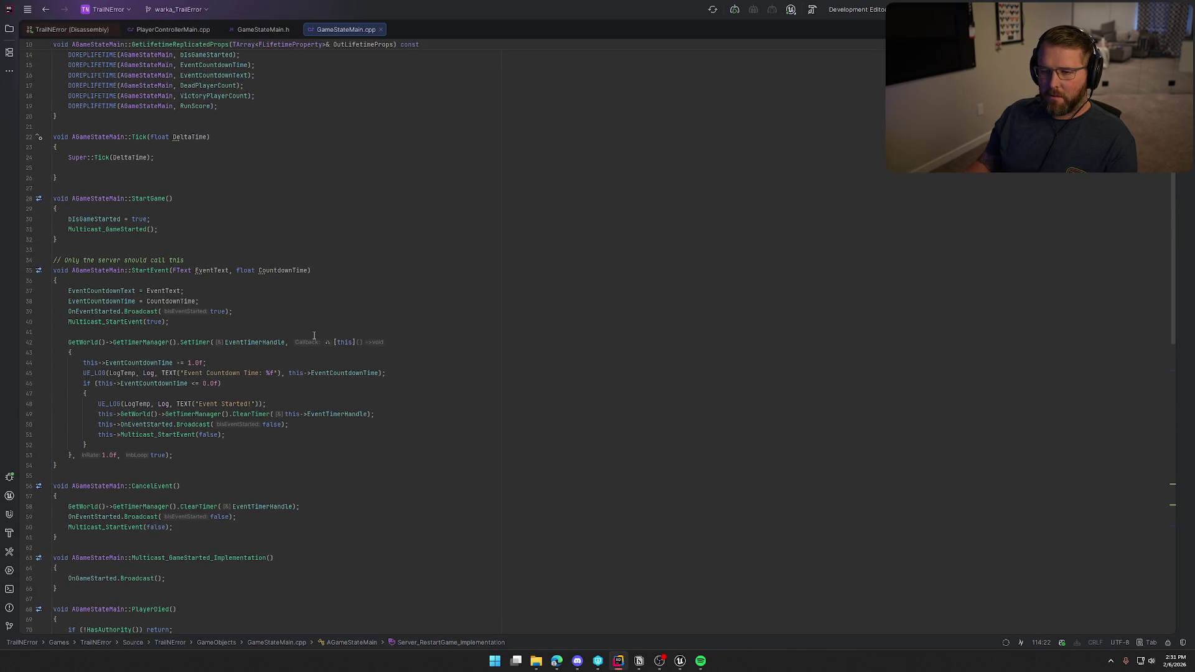
scroll(313, 336, down, 14)
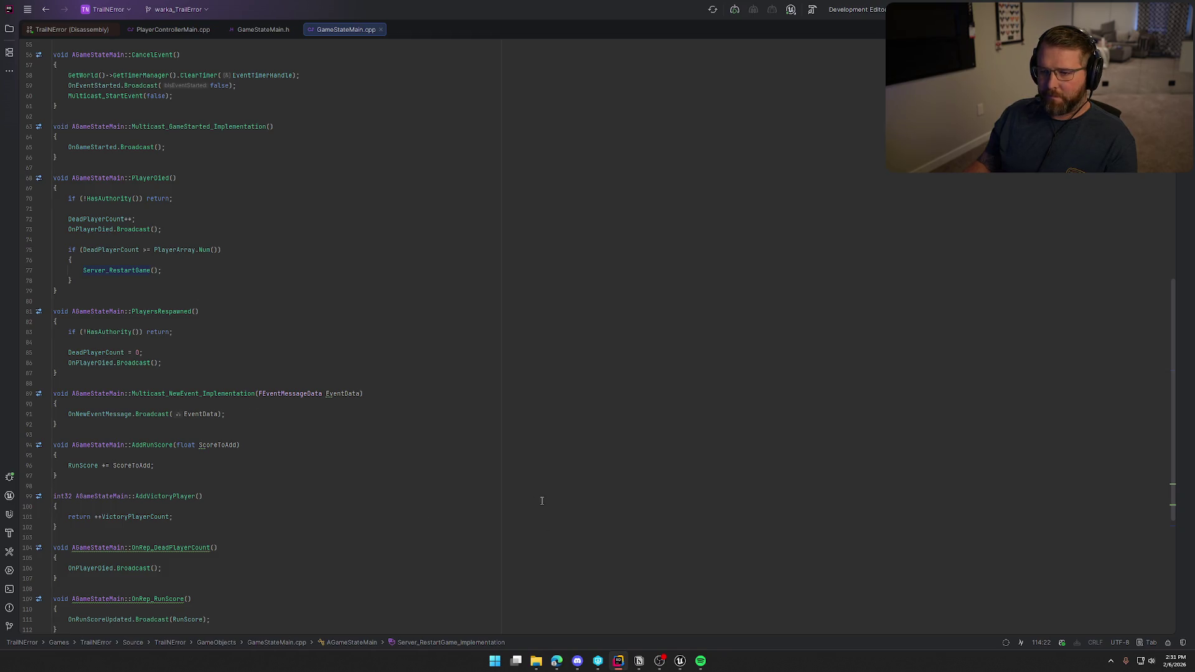
key(alt+Tab)
- Cast Get Game State to GS_InGame as a pure cast
drag(435, 389, 483, 392)
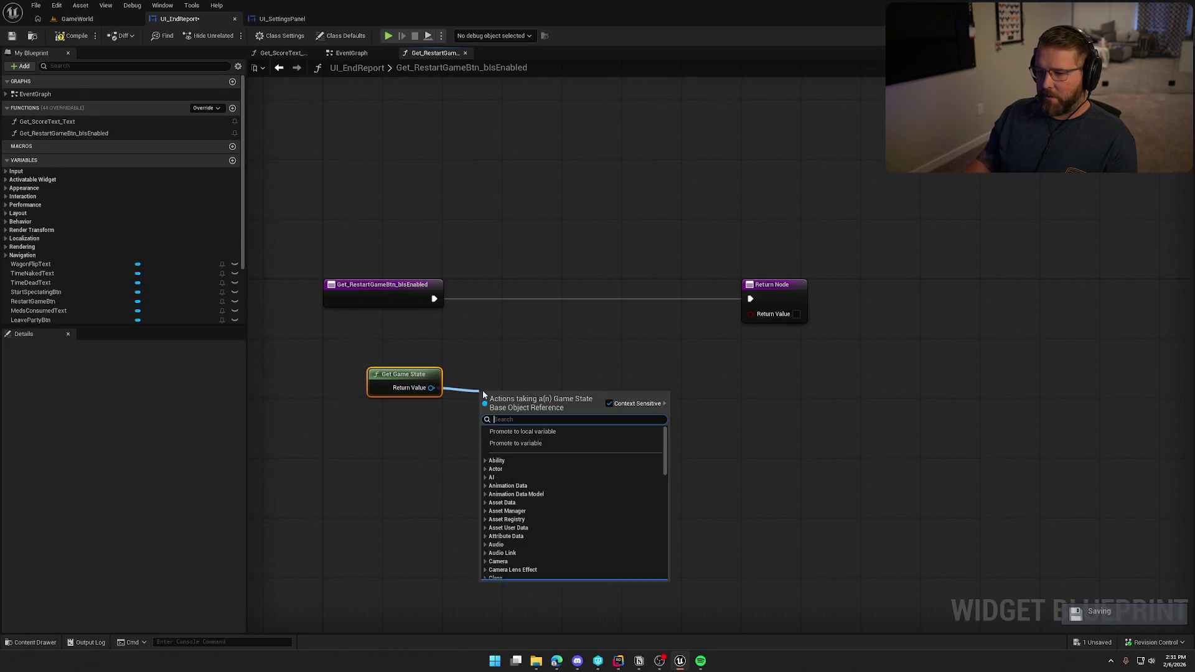
text(cast to gs)
key(Return)
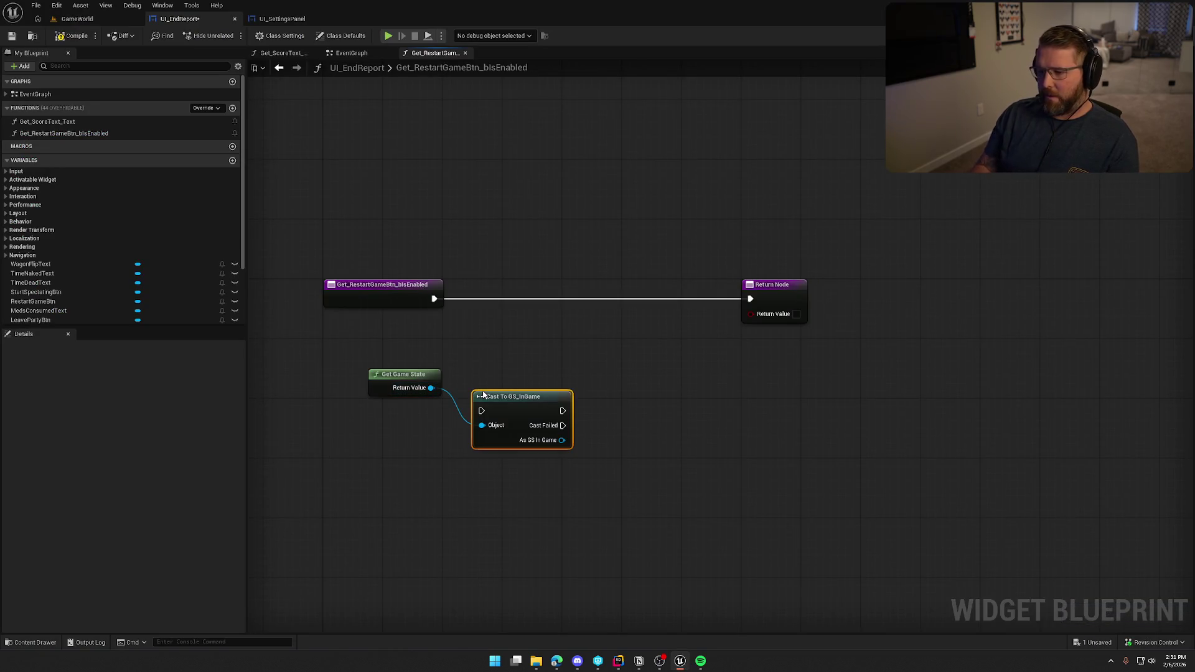
right_click(474, 390)
mouse_move(429, 374)
mouse_down()
mouse_move(390, 424)
mouse_move(495, 445)
mouse_up()
right_click(513, 403)
click(548, 397)
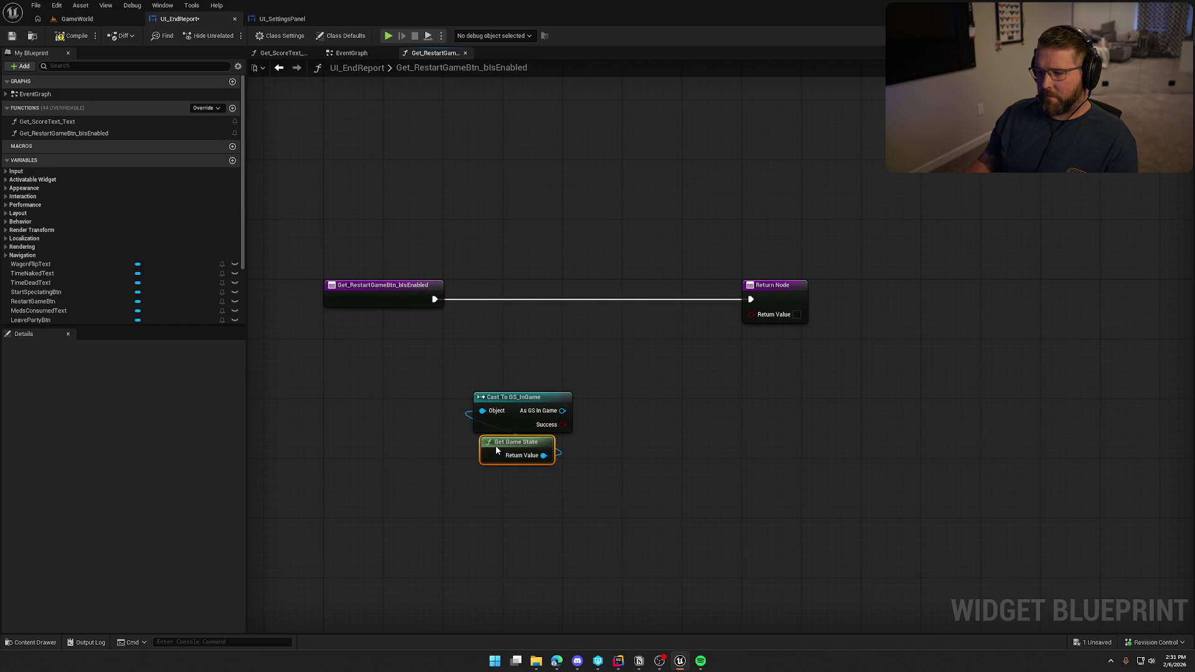
mouse_move(532, 487)
mouse_down()
mouse_move(498, 404)
mouse_move(356, 327)
mouse_move(449, 342)
mouse_up()
click(407, 368)
- Add Dead Player Count and Victory Player Count getters from the GS_InGame cast
text(get dead)
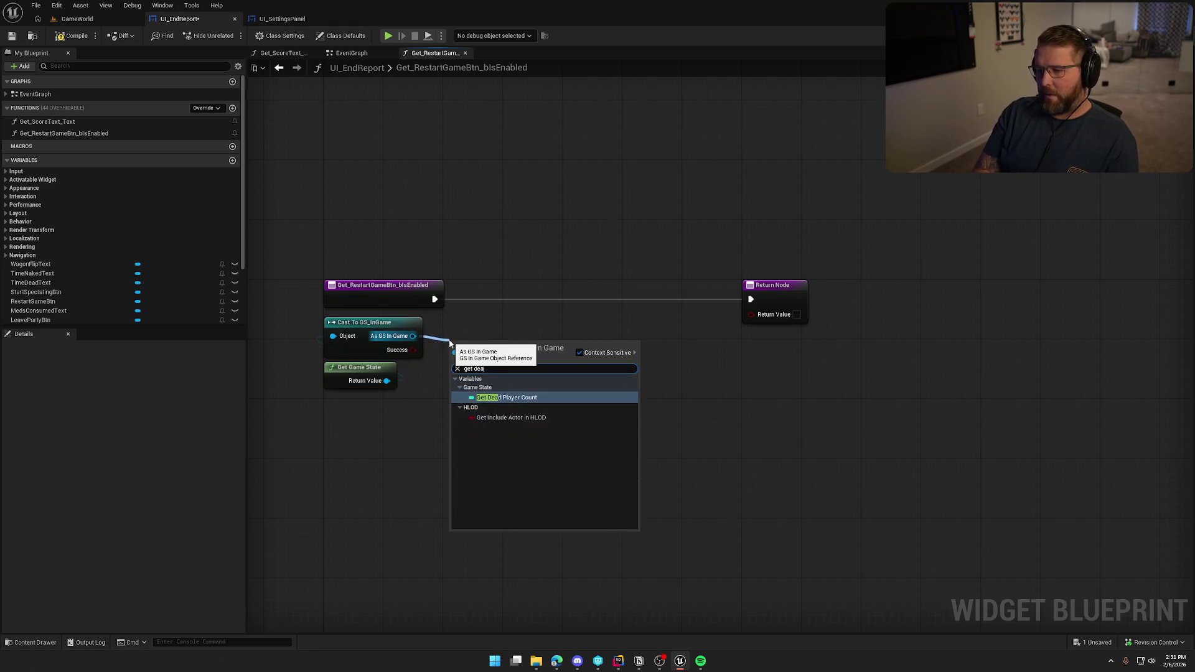
key(Return)
drag(414, 341, 472, 395)
text(get vis)
key(BackSpace)
text(ctory)
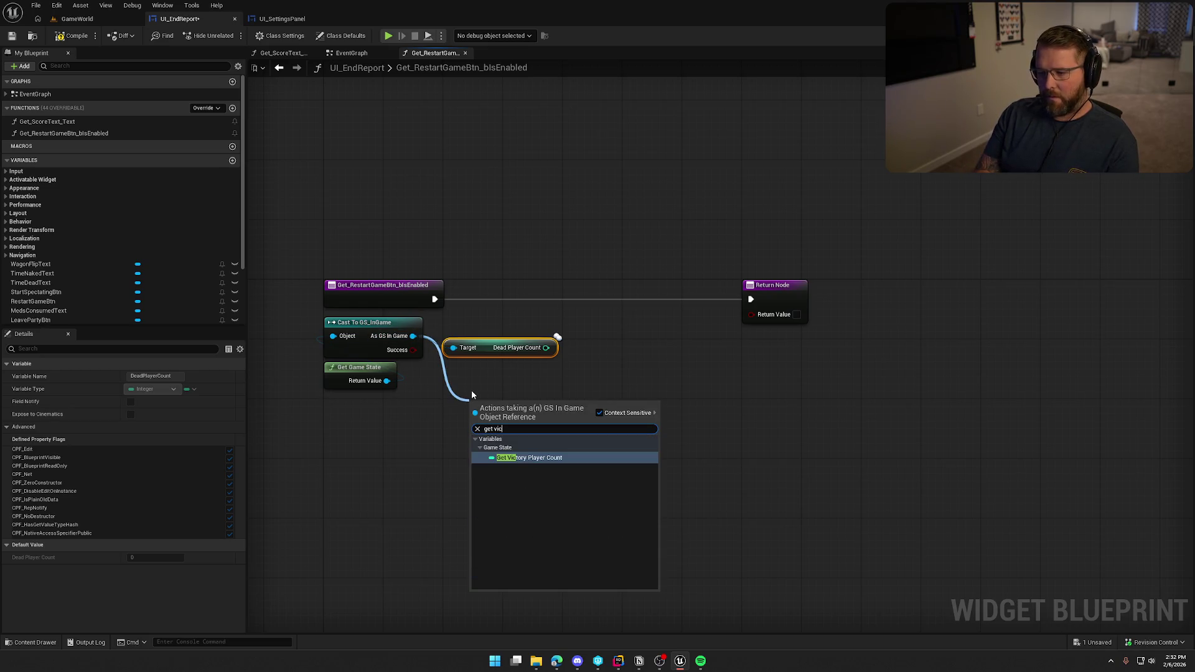
key(Return)
drag(487, 391, 472, 361)
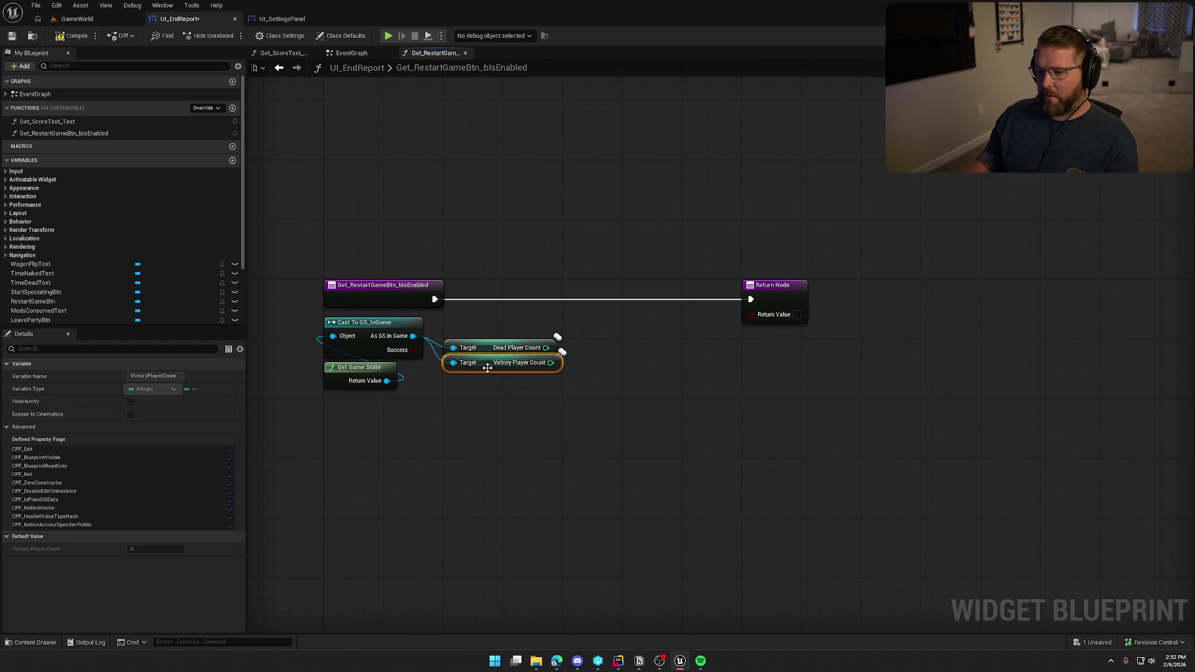
- Add a Player Array getter with a Length node from the cast
drag(412, 336, 463, 411)
text(get player array)
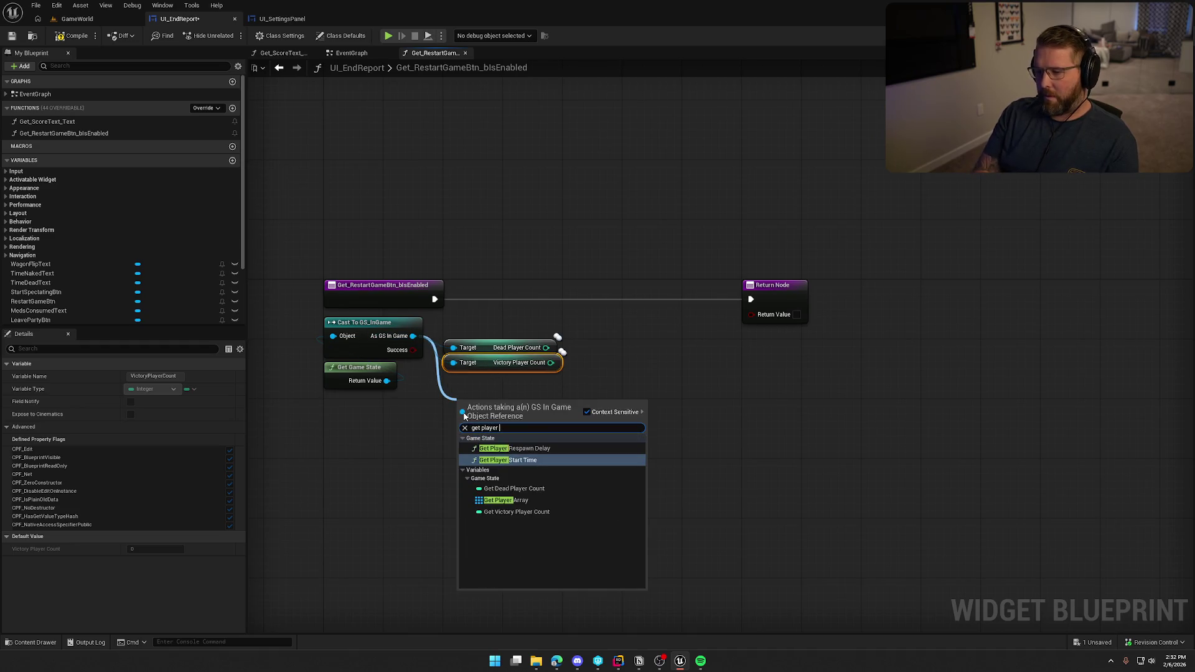
click(515, 501)
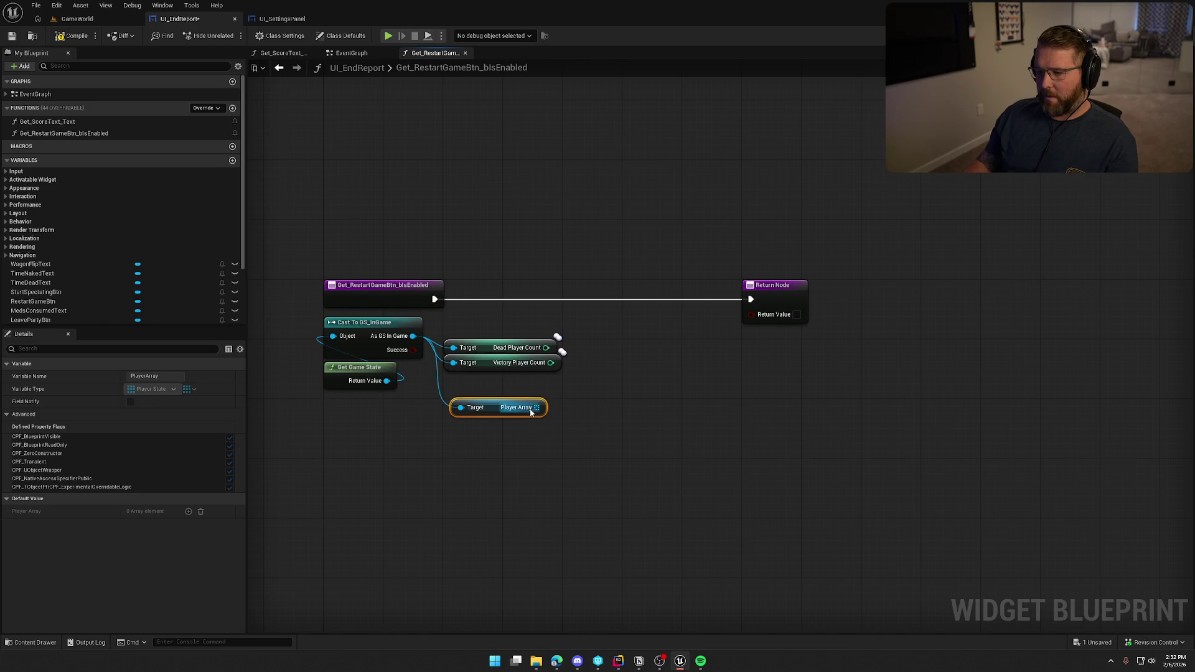
drag(531, 412, 583, 410)
text(length)
key(Return)
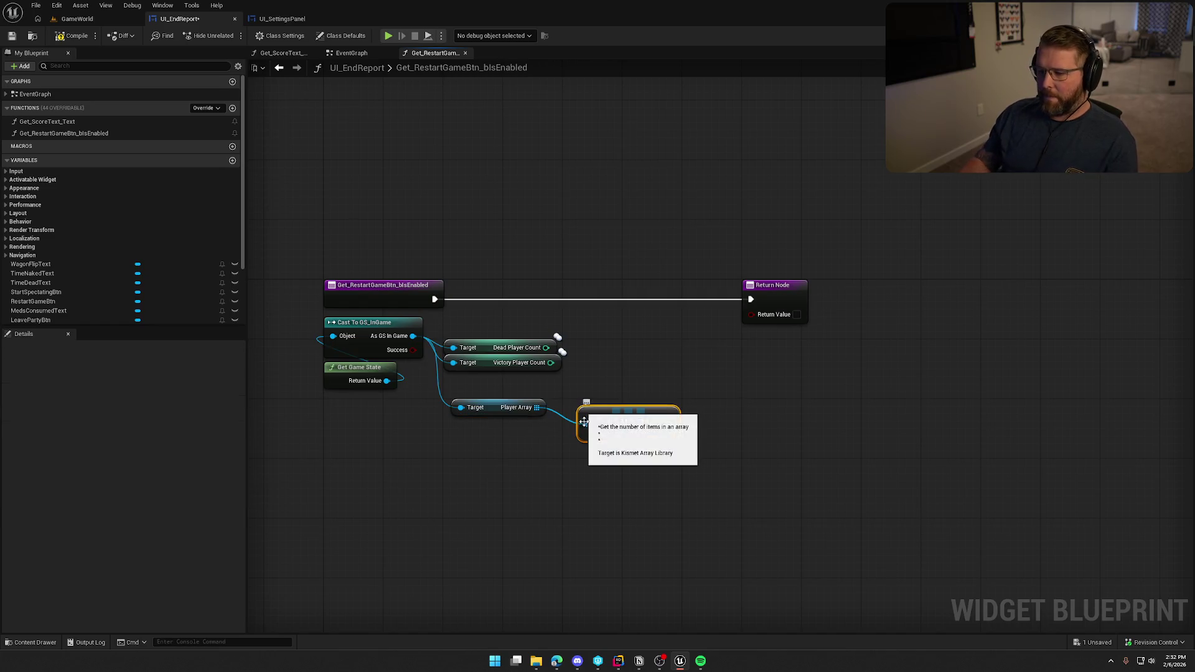
mouse_move(492, 407)
mouse_down()
mouse_move(620, 452)
mouse_move(575, 405)
mouse_up()
mouse_move(622, 423)
mouse_down()
mouse_move(471, 415)
mouse_move(488, 416)
mouse_up()
click(572, 363)
- Add dead plus victory counts, compare the sum >= player array length, and save
mouse_move(546, 347)
mouse_down()
mouse_move(589, 353)
mouse_move(594, 369)
mouse_up()
text(+)
key(Return)
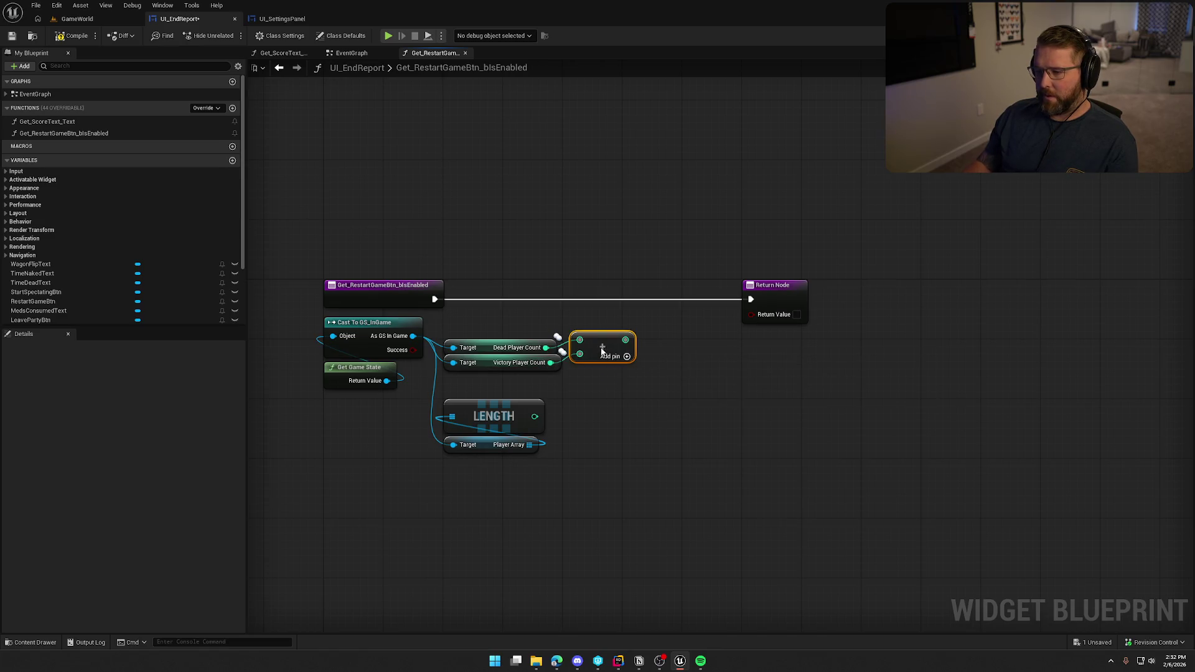
drag(603, 420, 563, 421)
drag(595, 343, 638, 366)
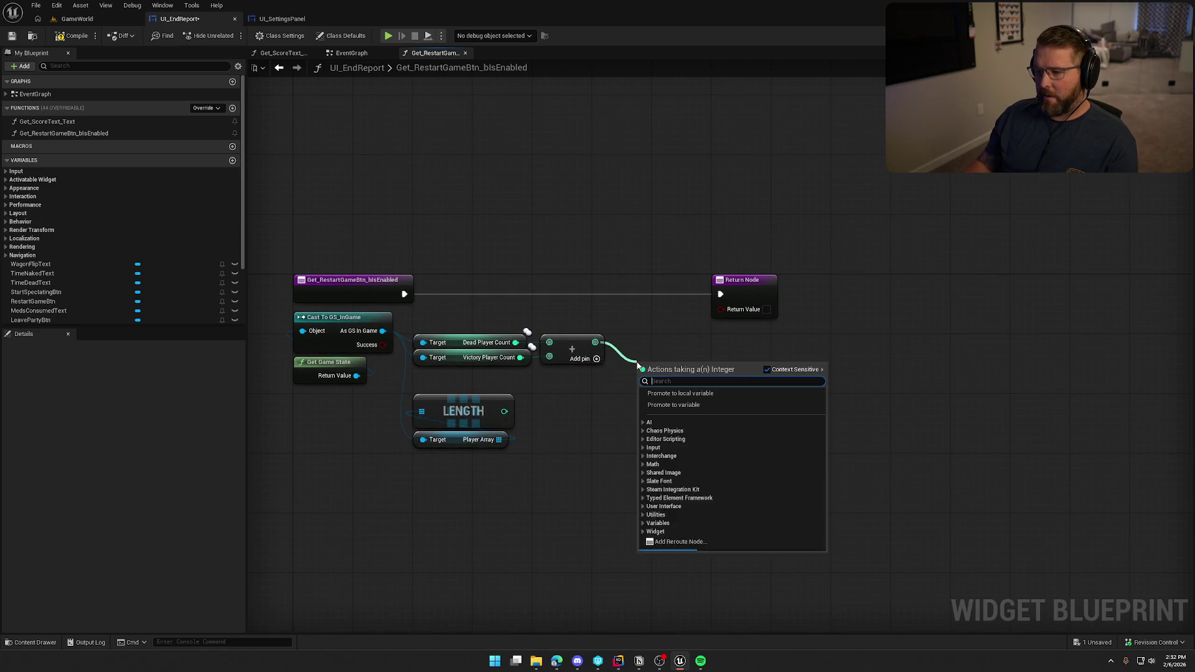
text(>=)
key(Return)
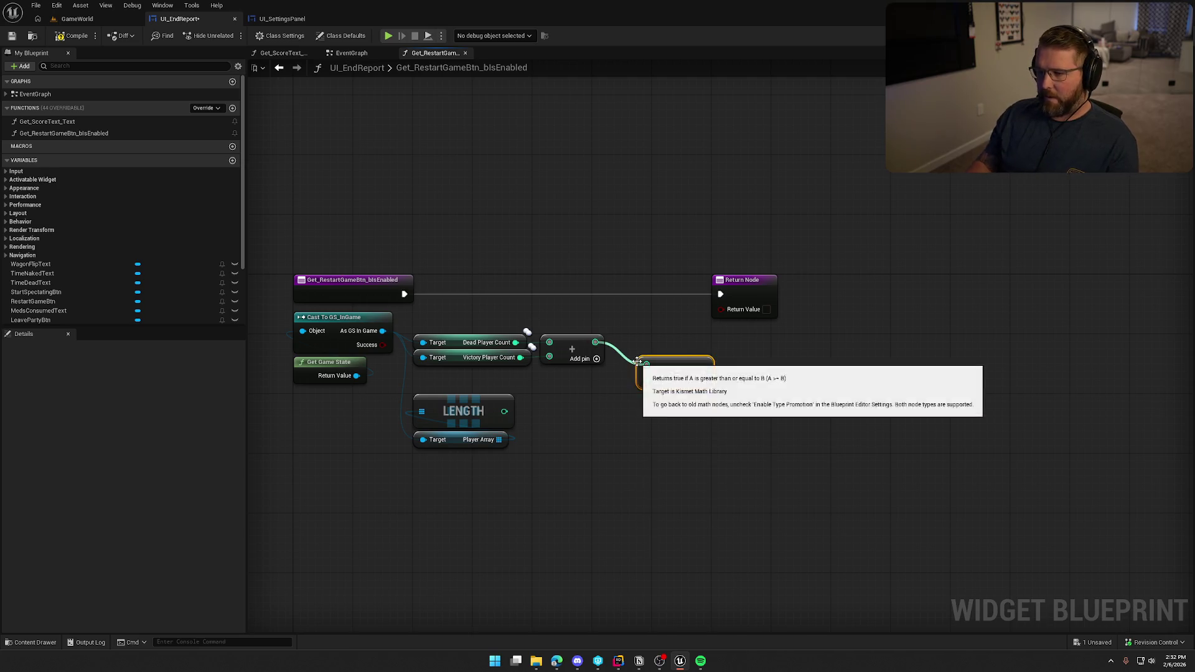
click(501, 412)
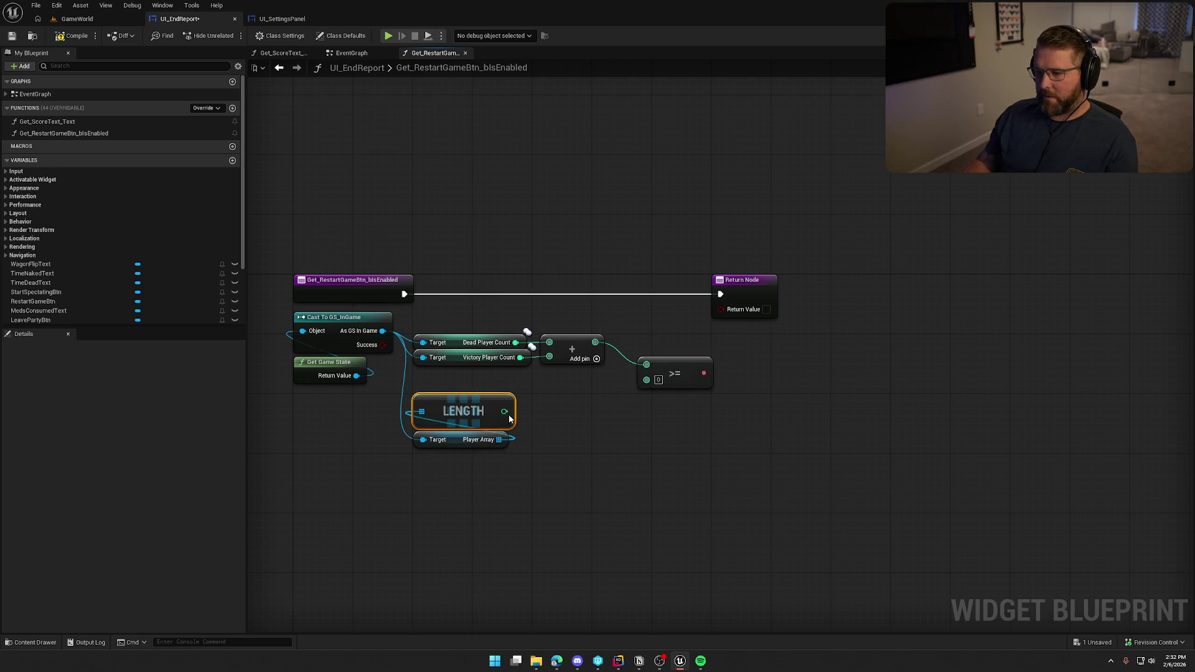
mouse_move(504, 411)
mouse_down()
mouse_move(647, 390)
mouse_move(646, 379)
mouse_move(713, 339)
mouse_move(720, 309)
mouse_up()
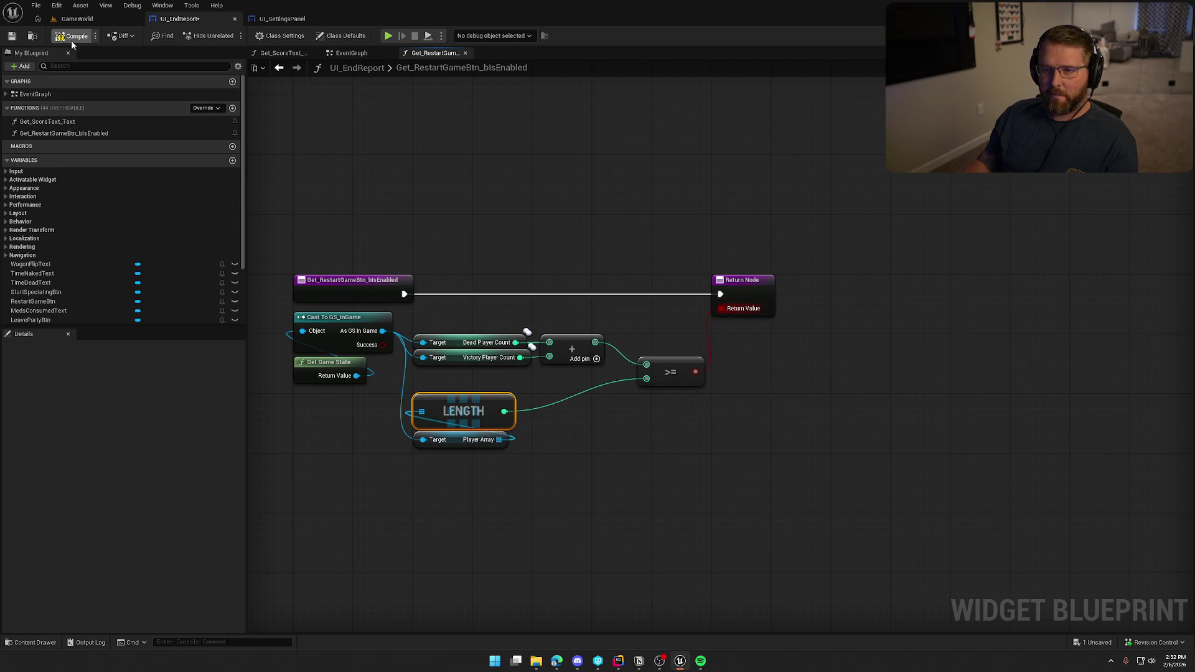
key(ctrl+s)
- Play-test GameWorld past the trading post to the end report, restart via Start Over, then stop
click(77, 19)
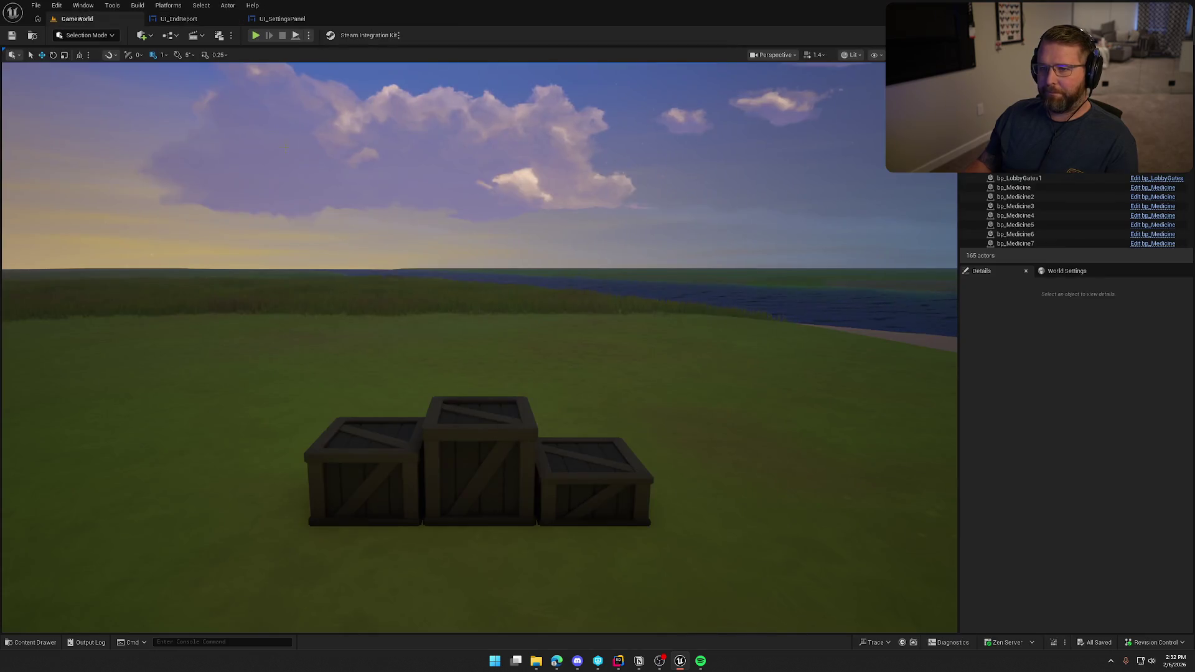
key(alt+p)
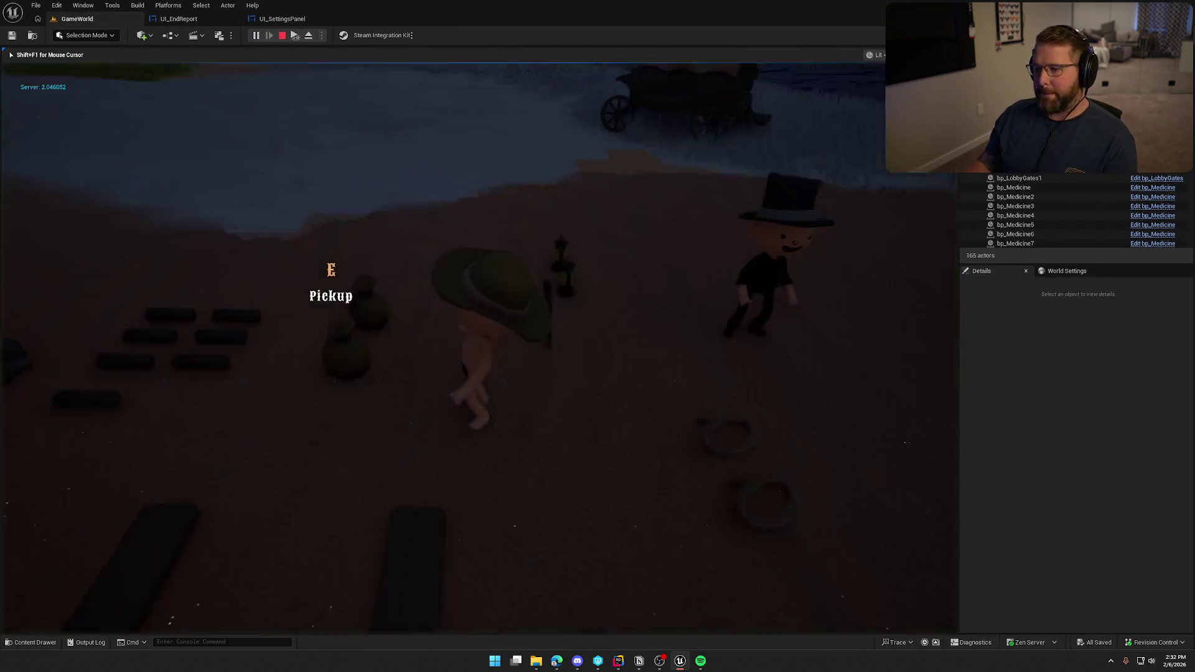
key(shift+w)
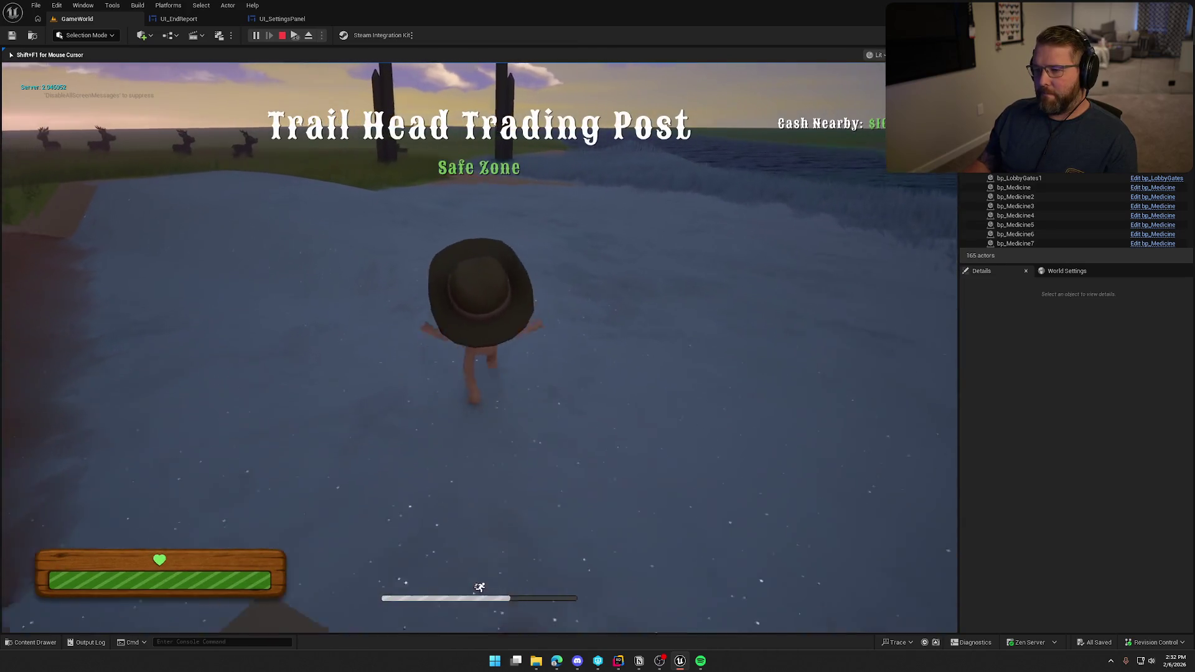
key(shift+w)
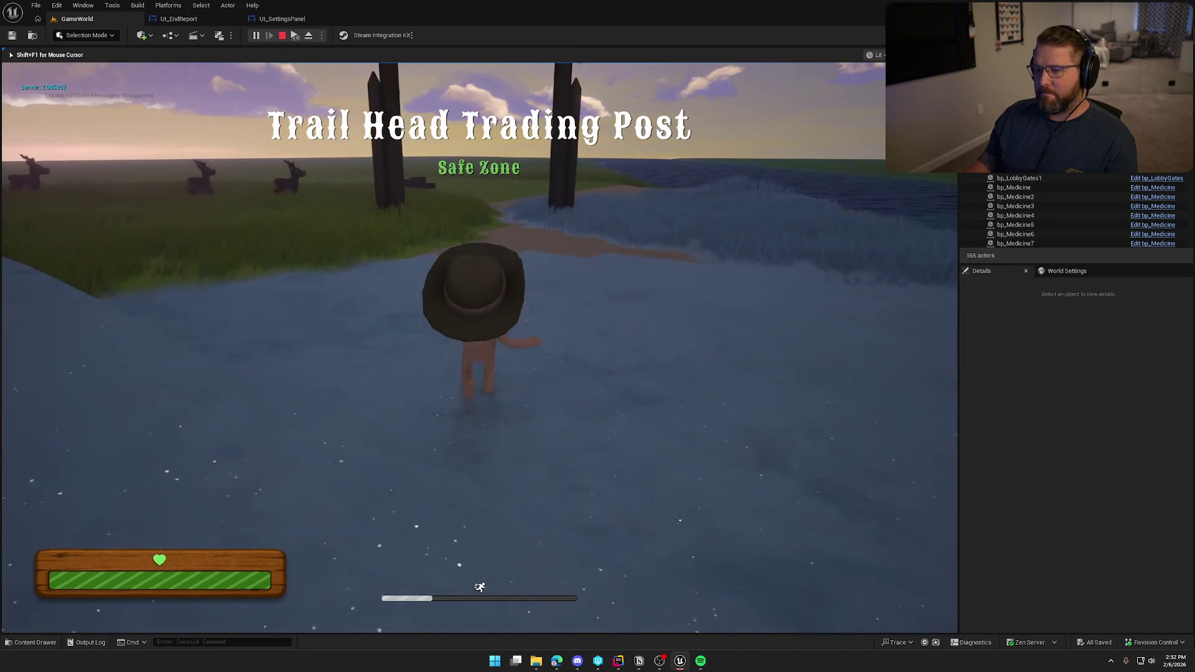
key(w)
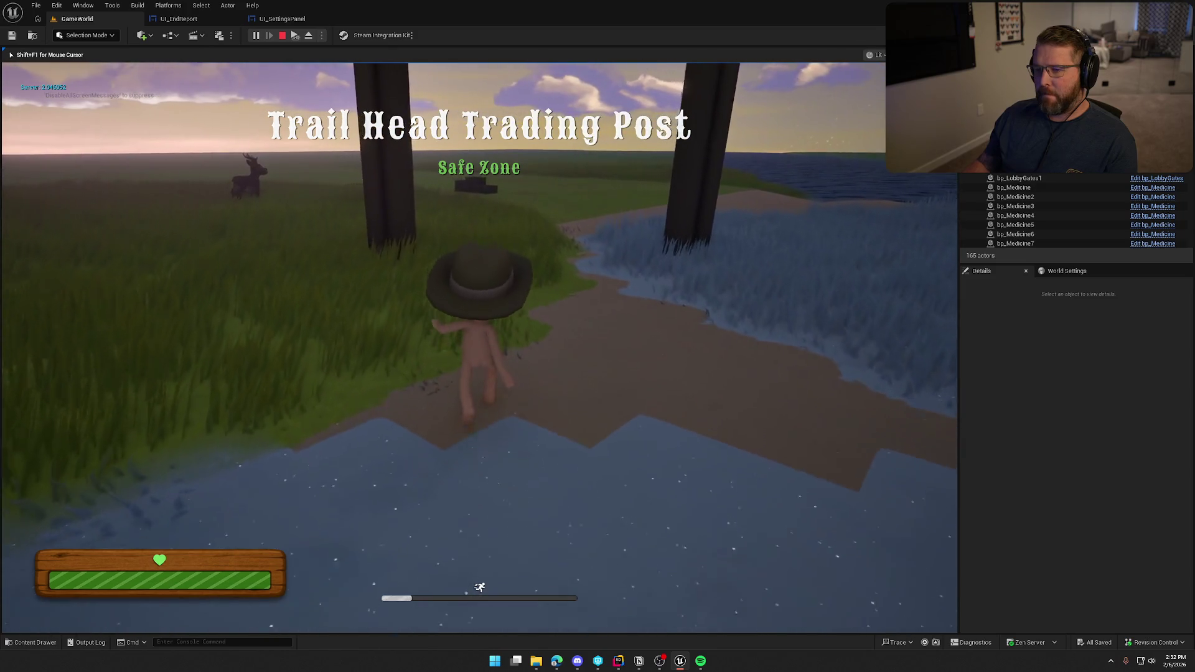
key(w)
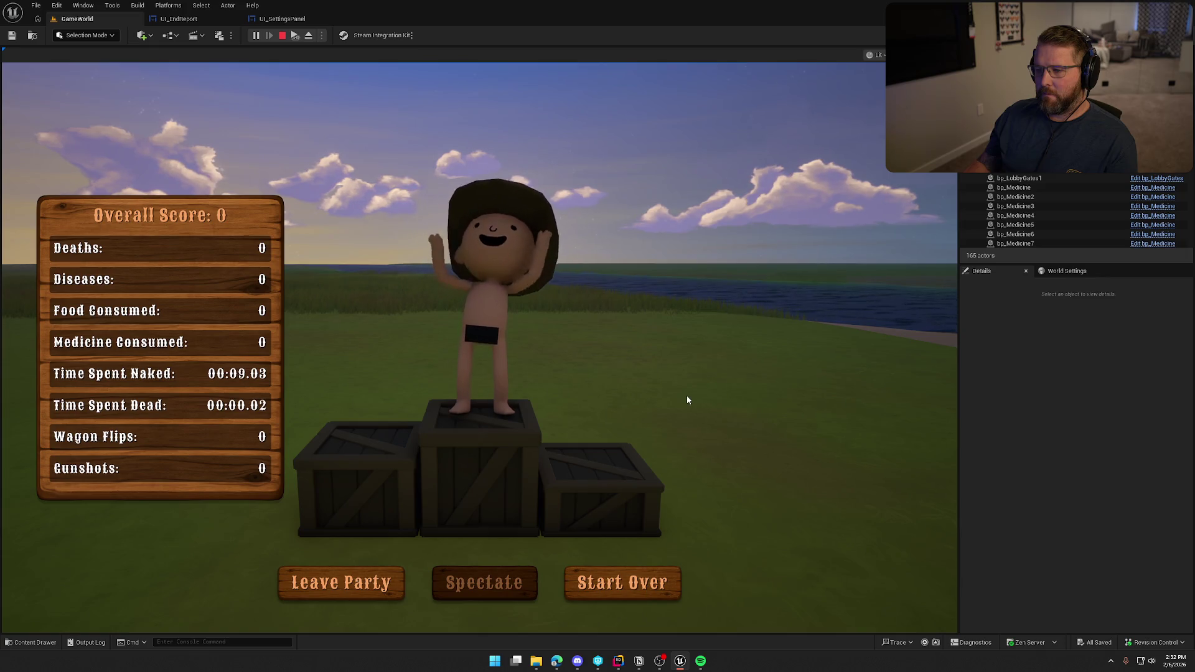
click(646, 582)
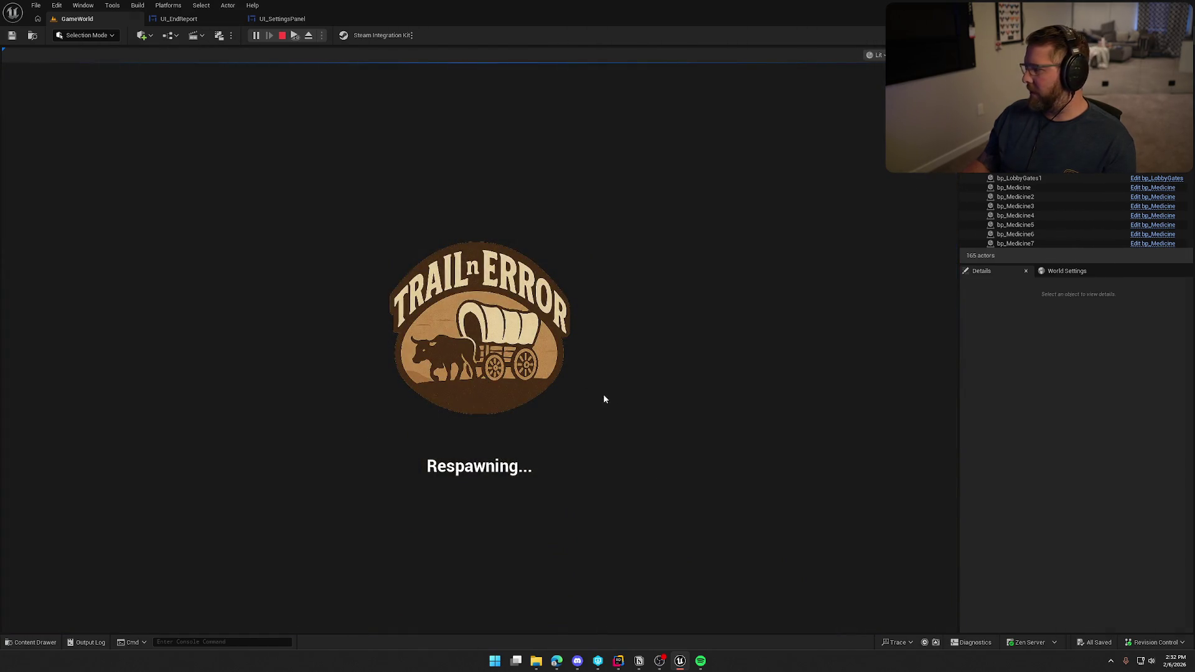
key(Escape)
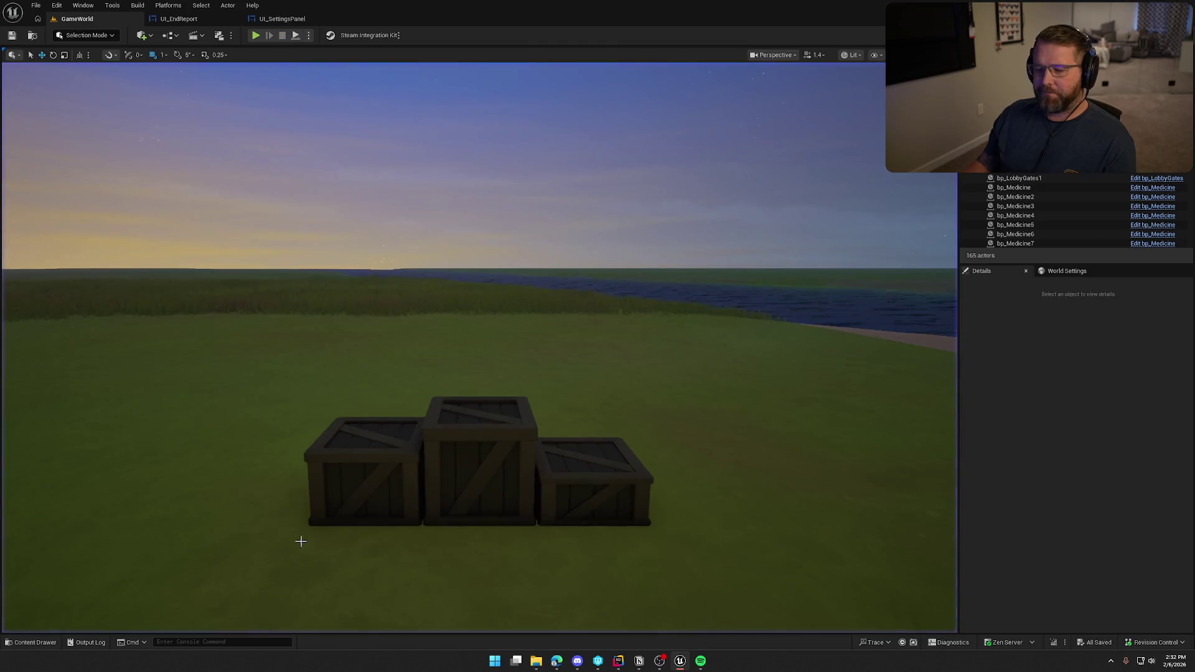
- Enable the frame-rate readout by rerunning the 'stat fps' console command
click(211, 642)
key(Up)
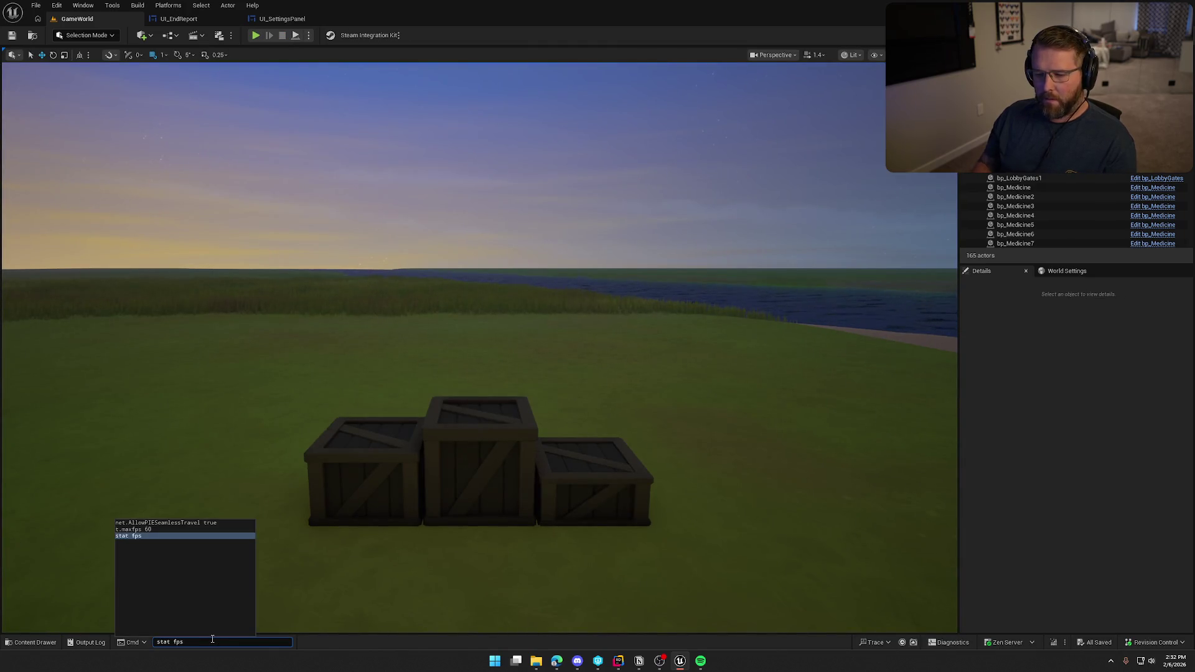
key(Return)
- Play-test by running through the trading post gate to the end score screen, then Start Over
click(256, 35)
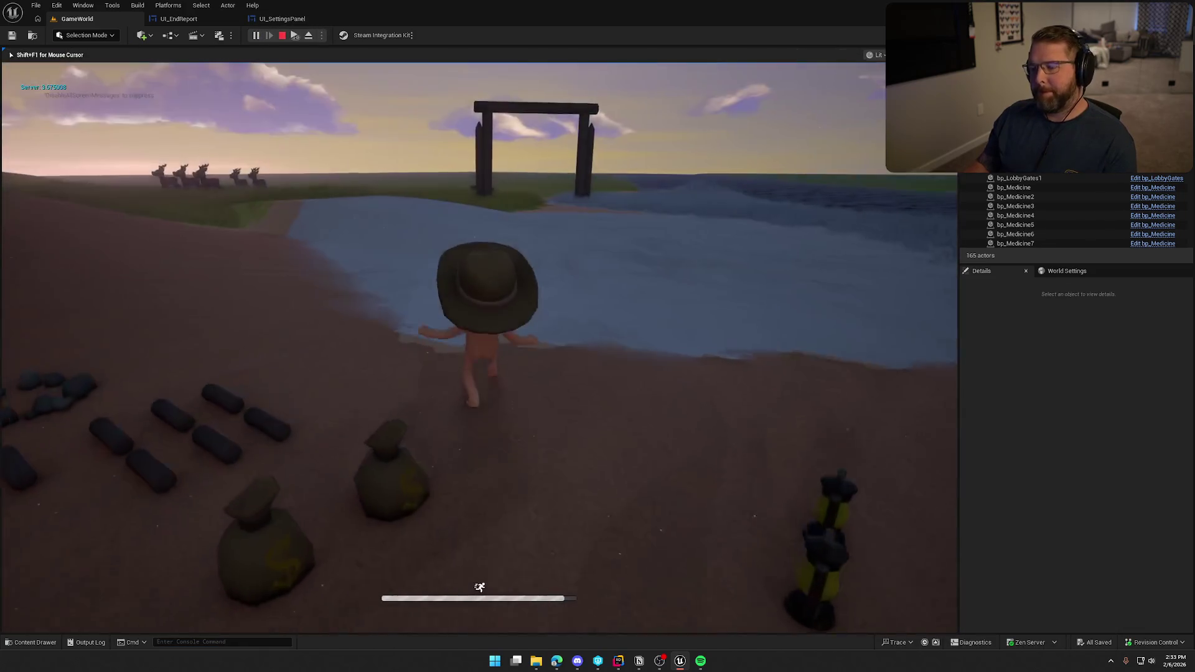
key(w)
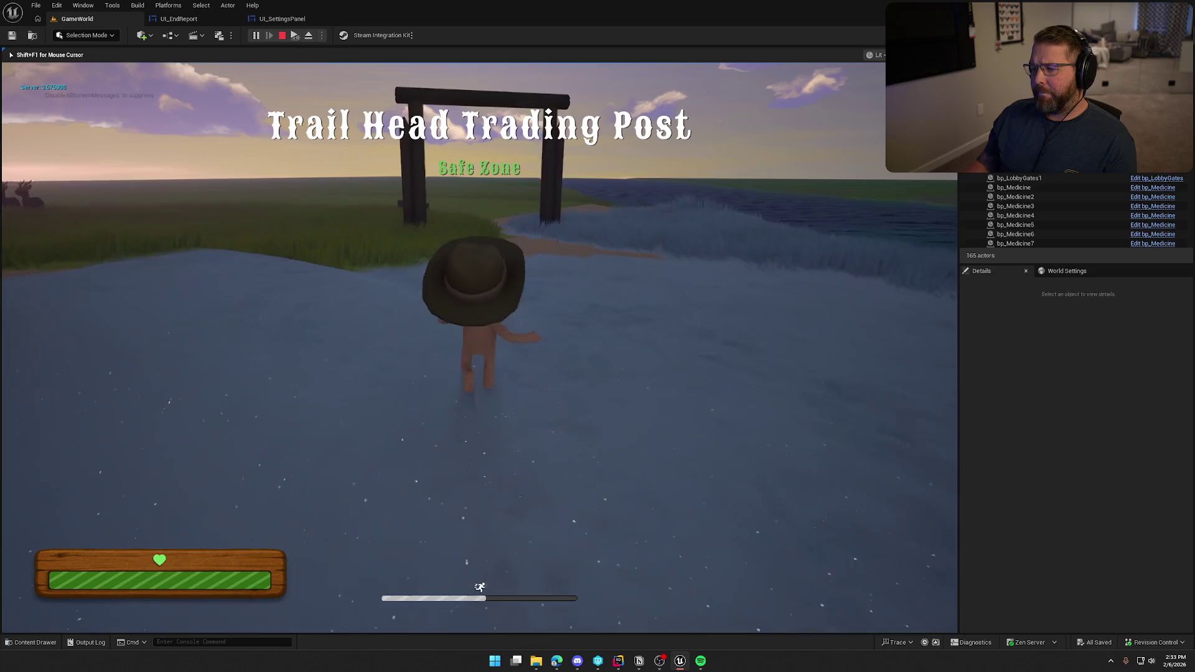
key(w)
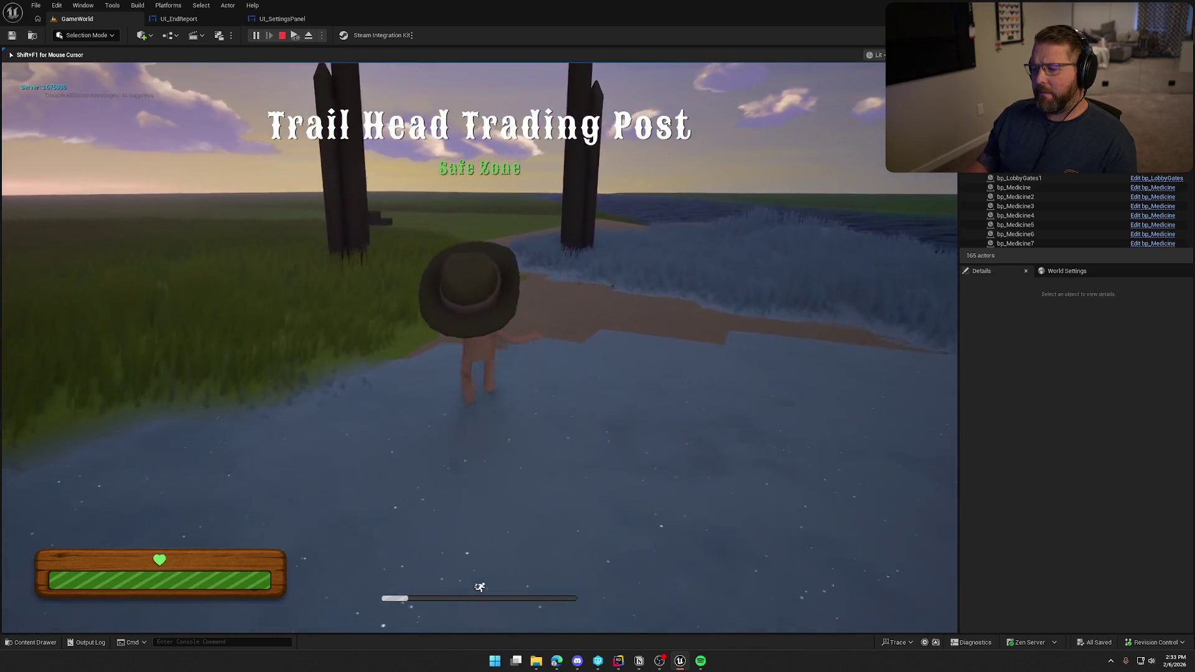
key(w)
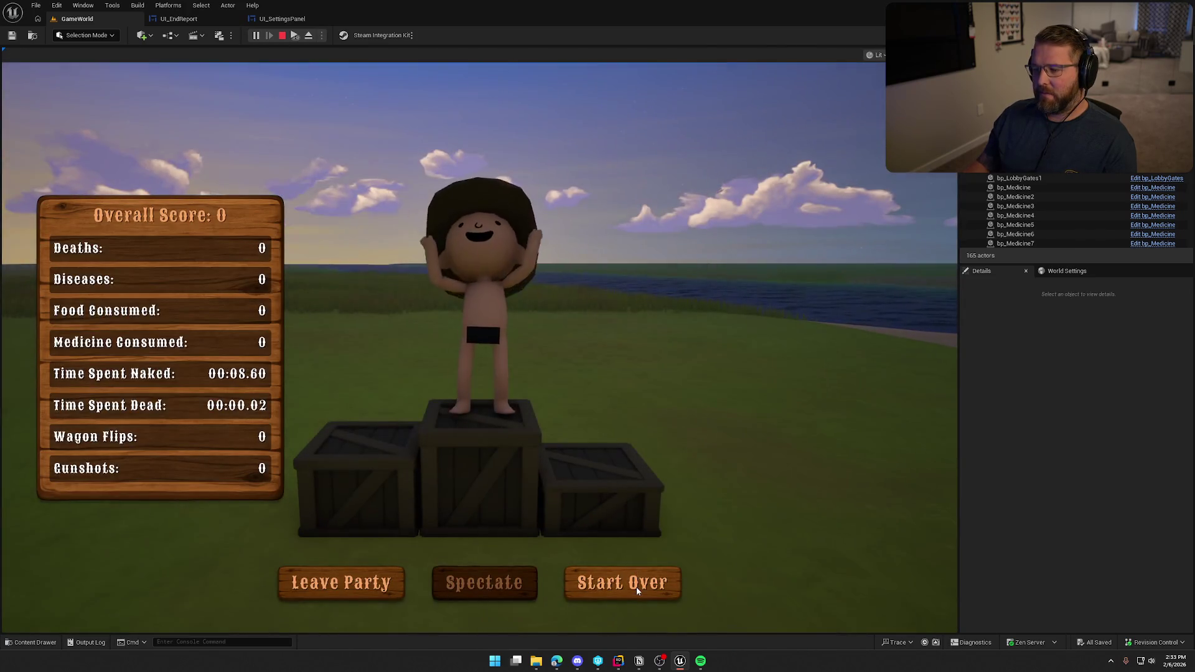
click(636, 588)
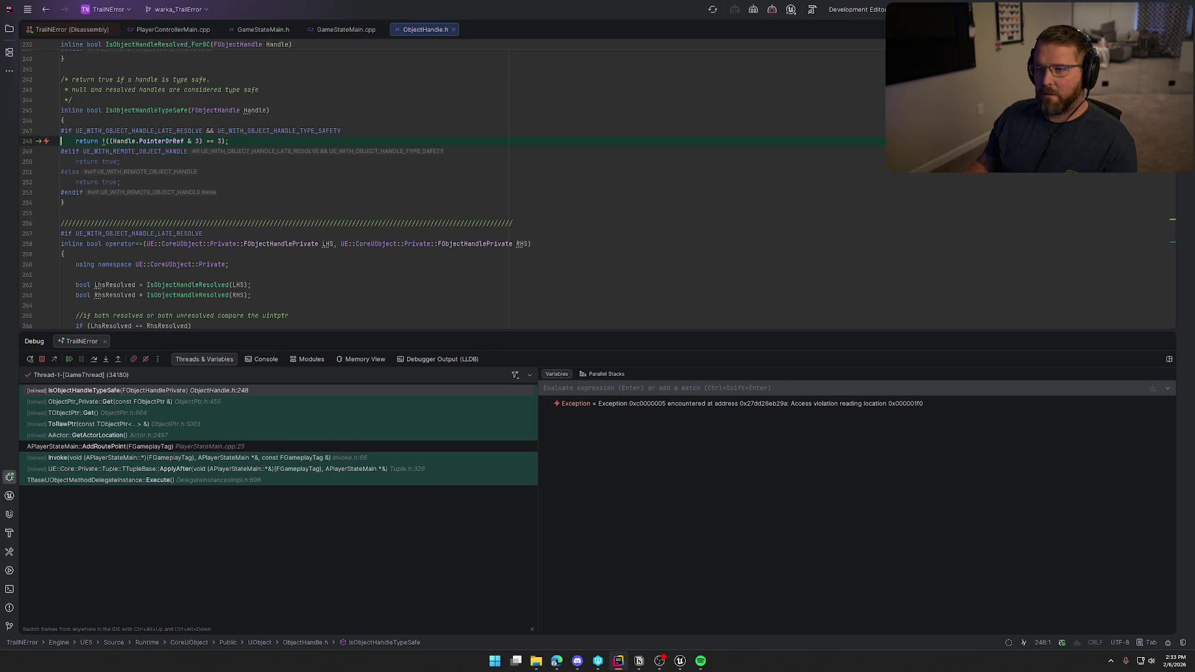
- Resume execution repeatedly past the access-violation exception in ObjectHandle.h
key(F5)
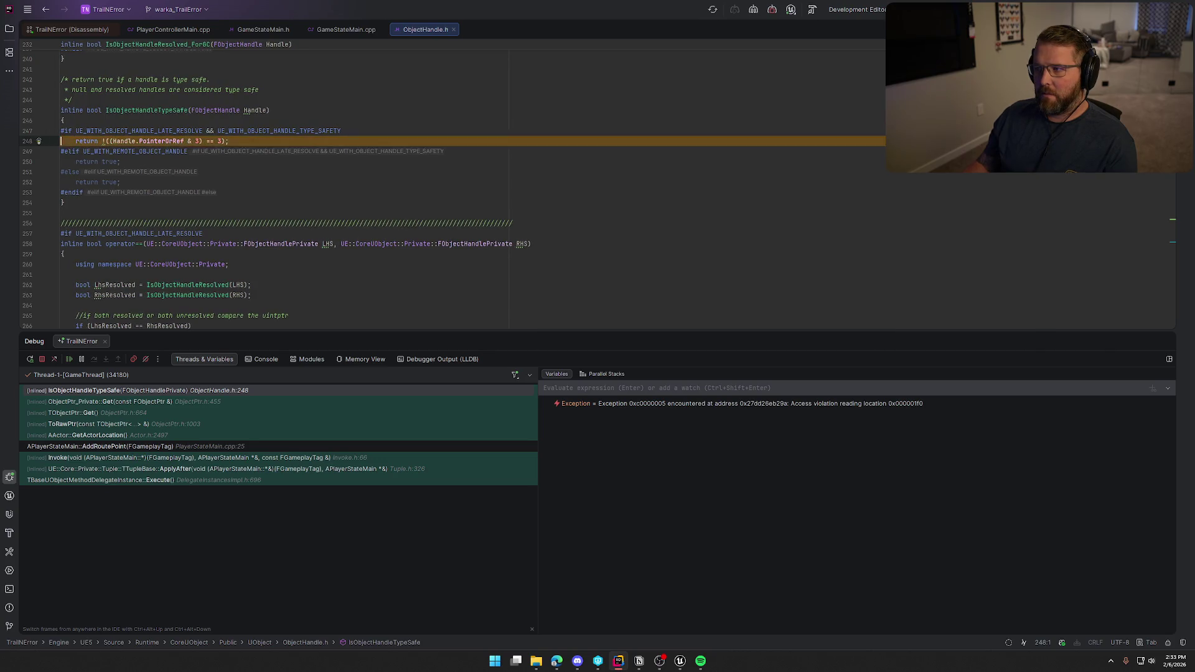
key(F5)
key(F5)
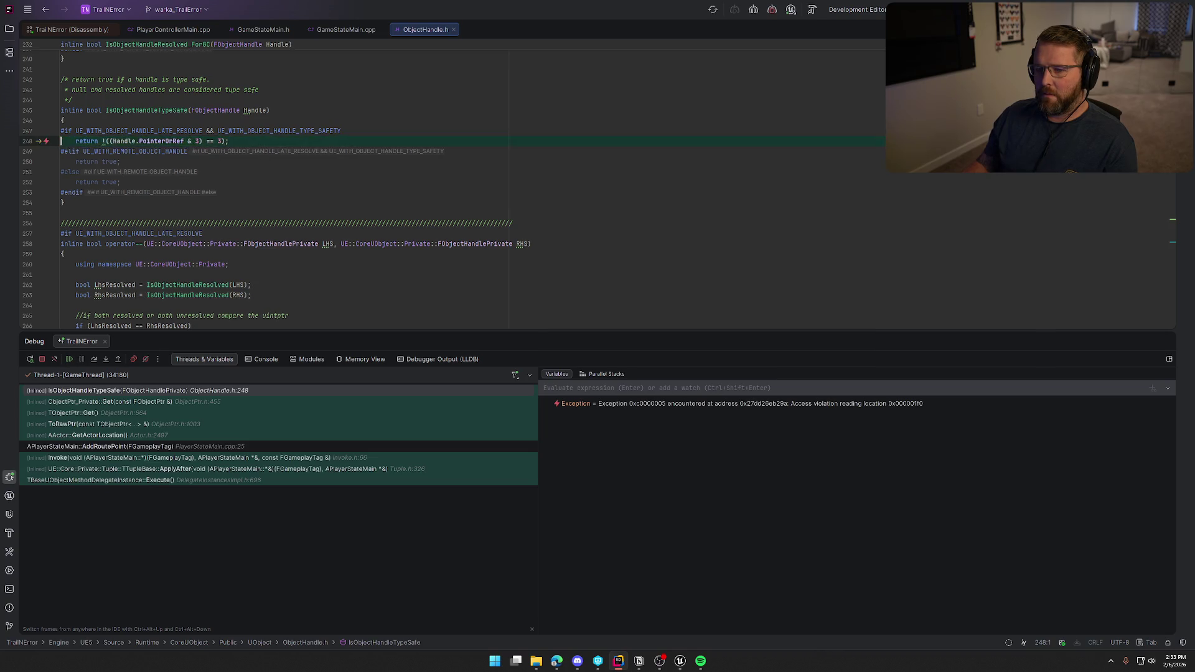
click(69, 359)
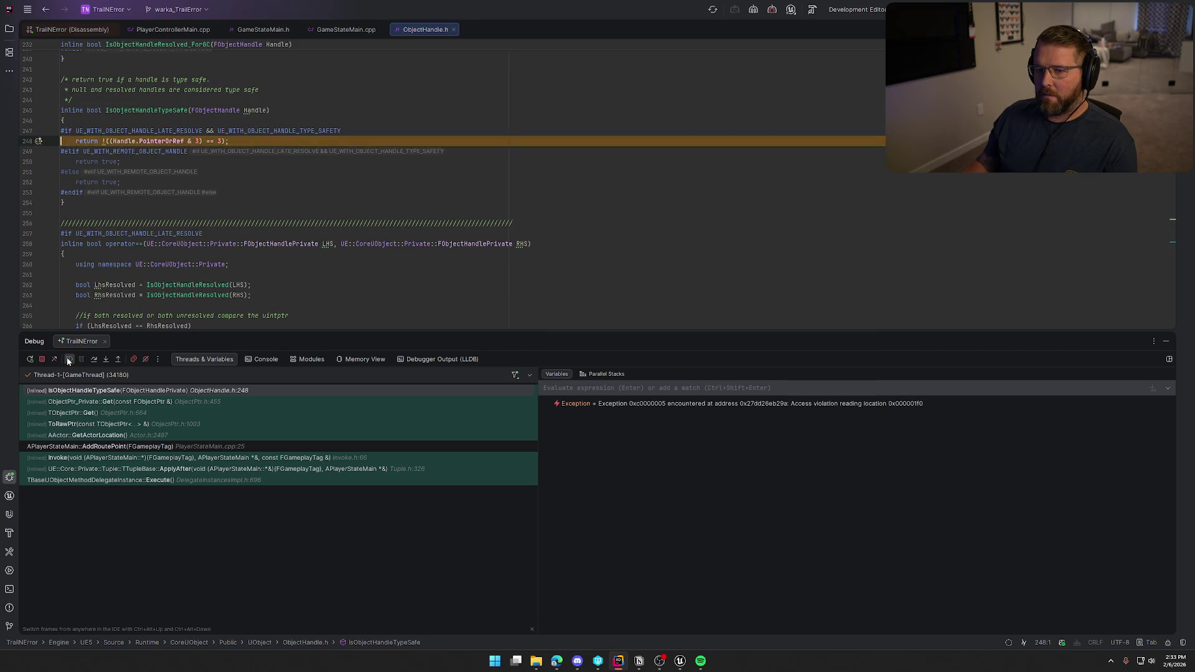
click(69, 359)
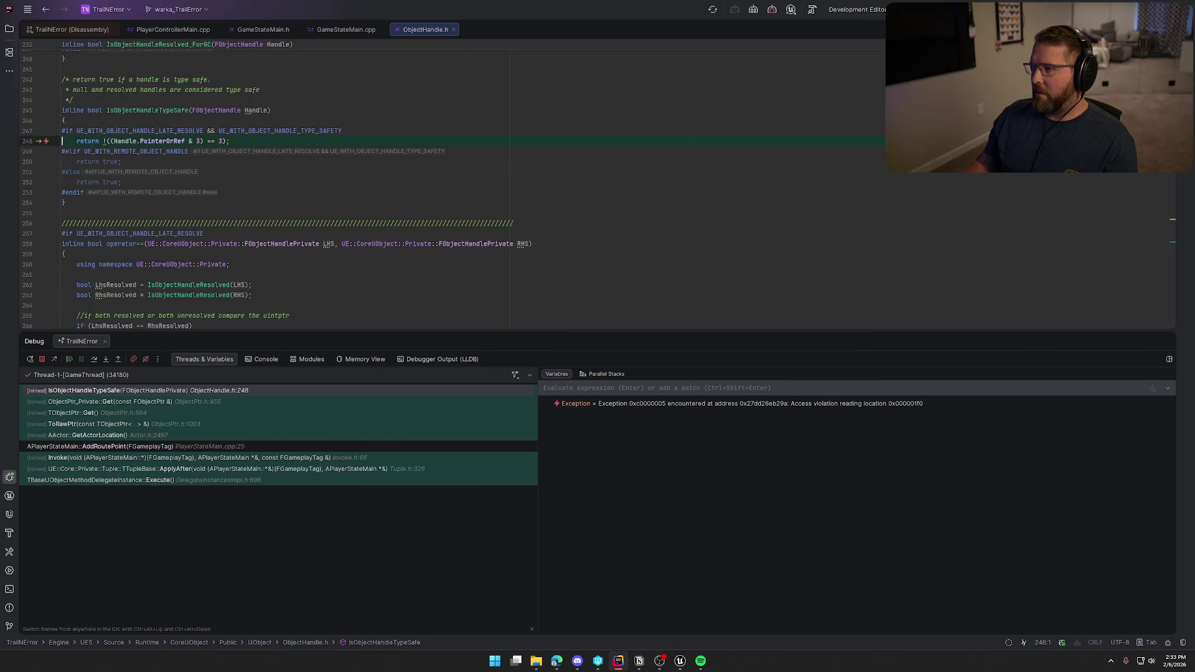
click(70, 359)
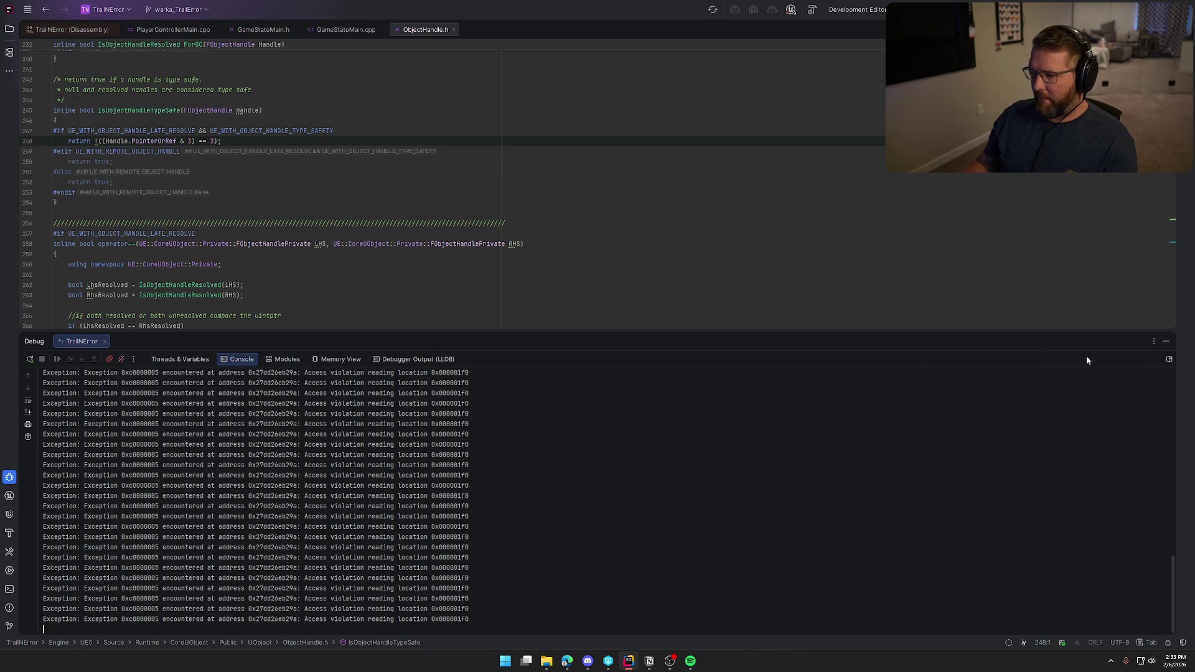
- Hide the debug panel and close ObjectHandle.h and the other open source files
click(1166, 341)
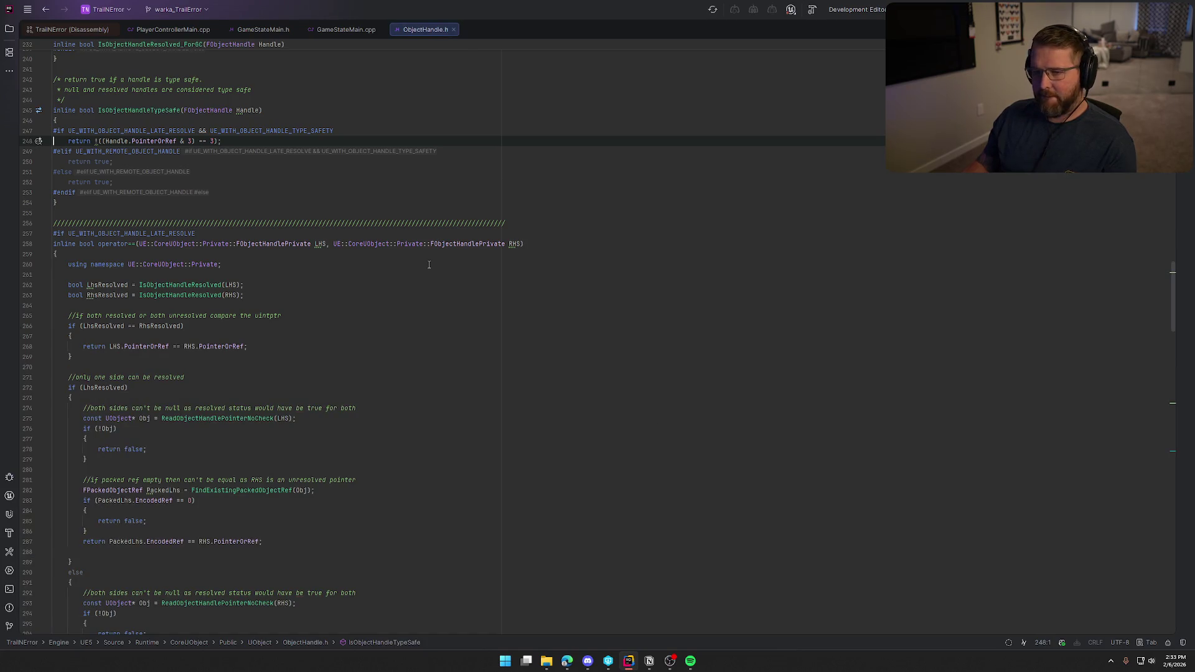
middle_click(420, 32)
middle_click(68, 30)
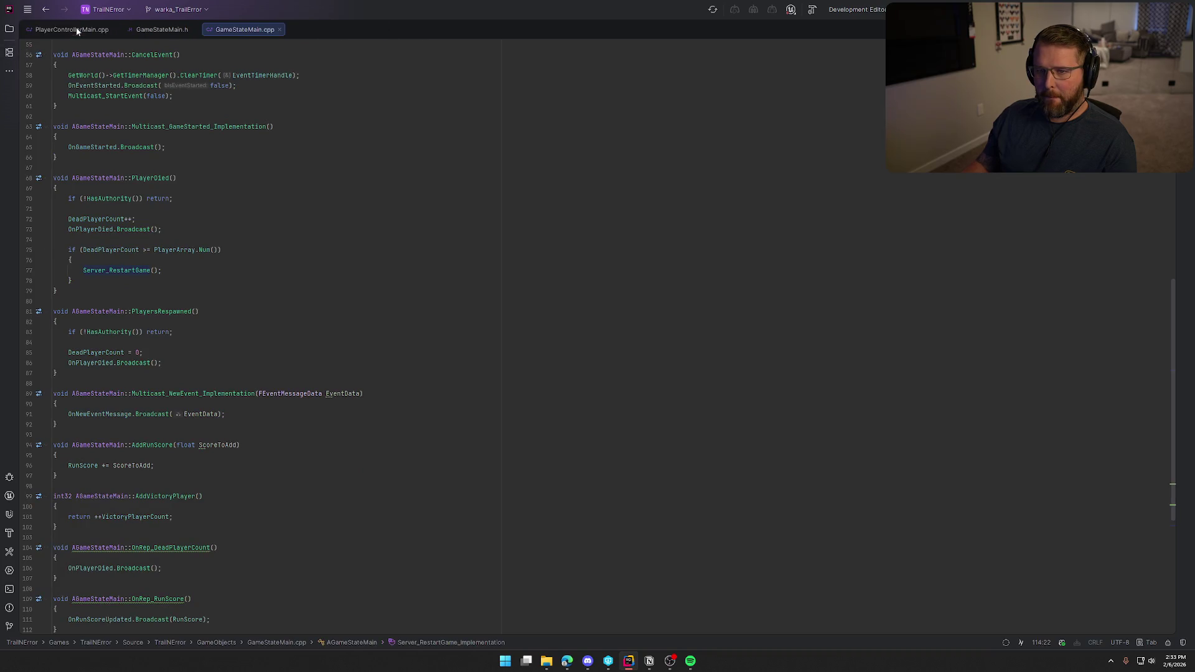
middle_click(69, 30)
middle_click(69, 29)
middle_click(69, 30)
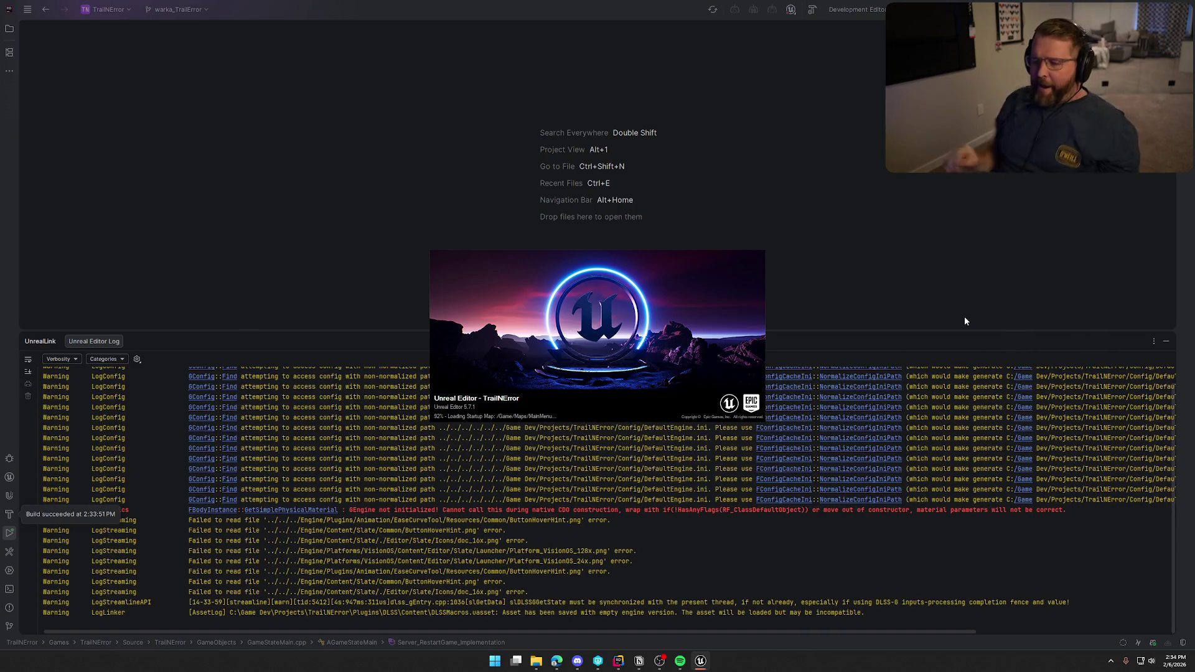
- Return to the relaunched Unreal Editor and close the UI_SettingsPanel and UI_EndReport widget editors
click(1165, 341)
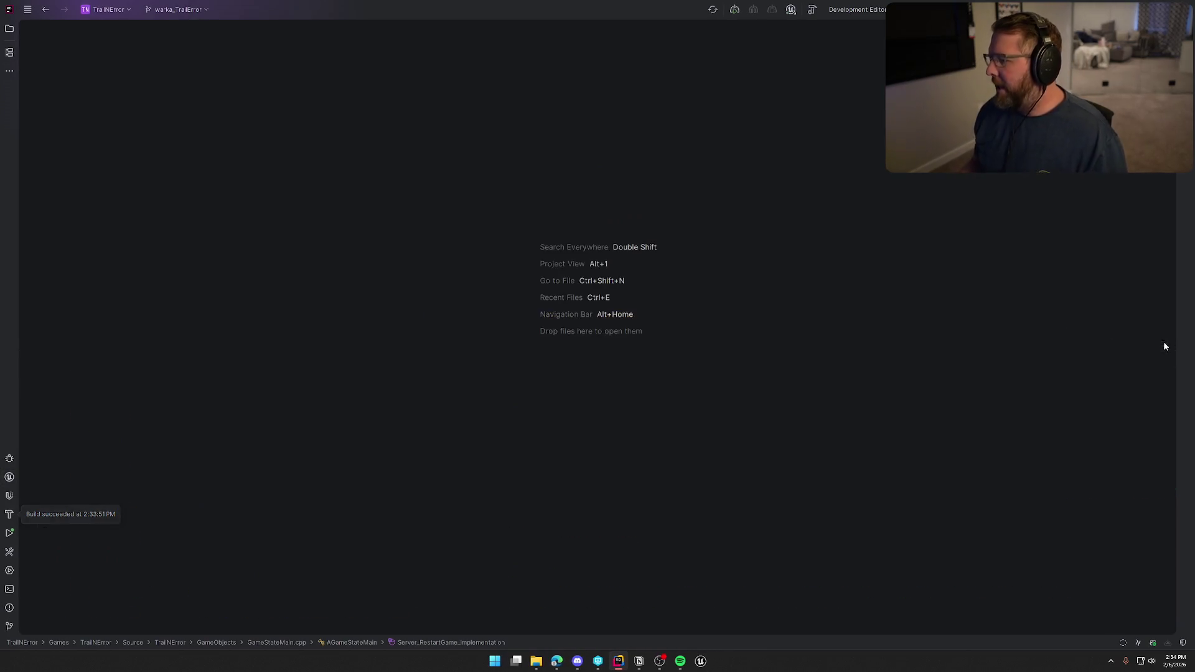
click(700, 660)
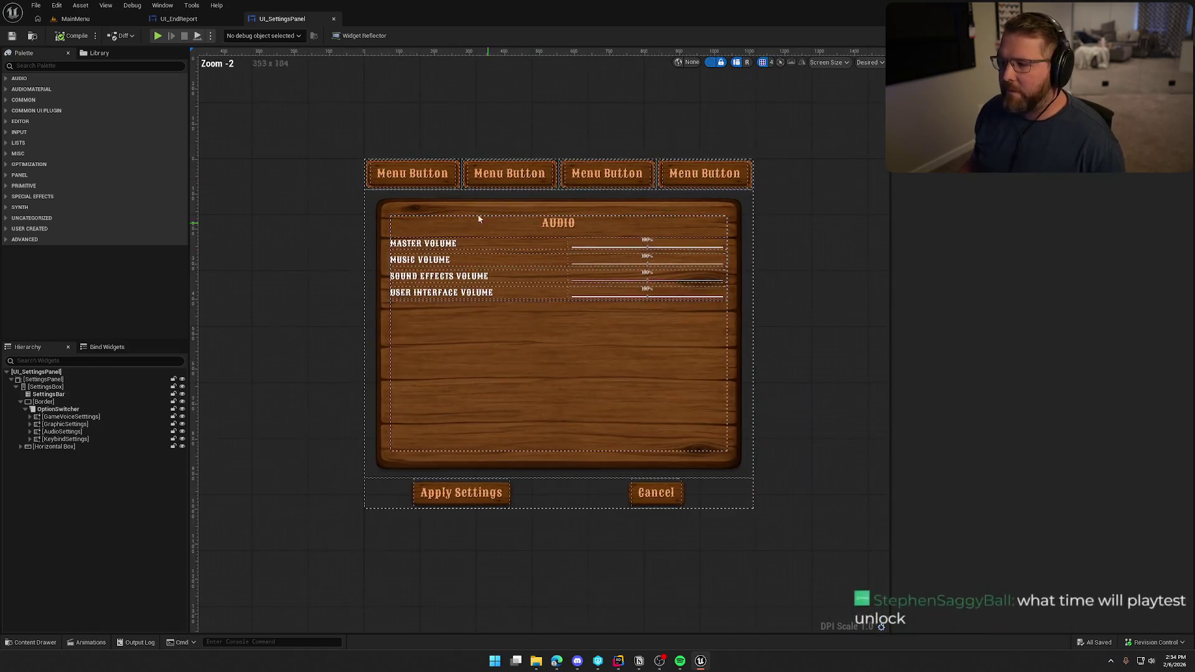
middle_click(281, 19)
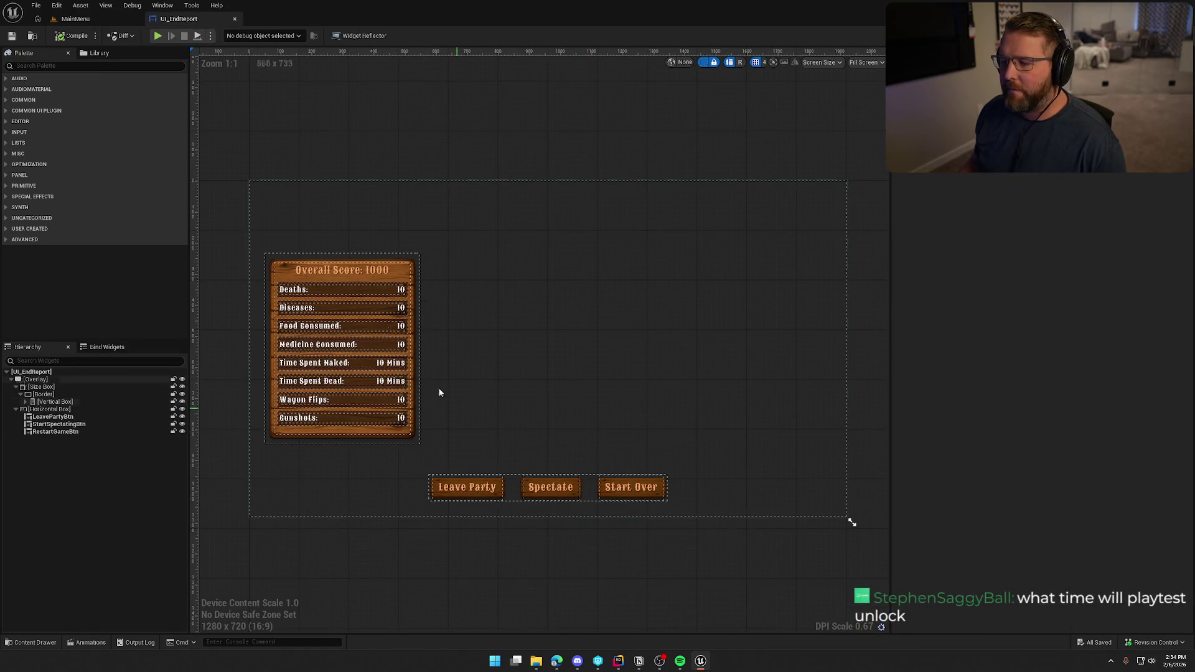
middle_click(187, 20)
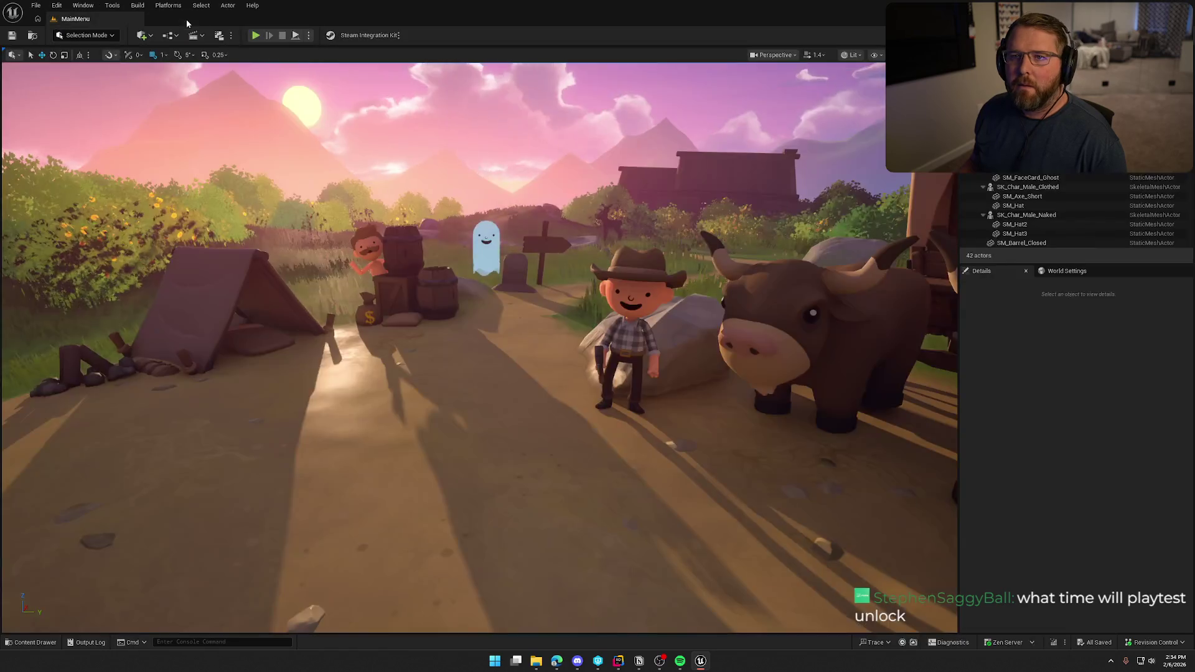
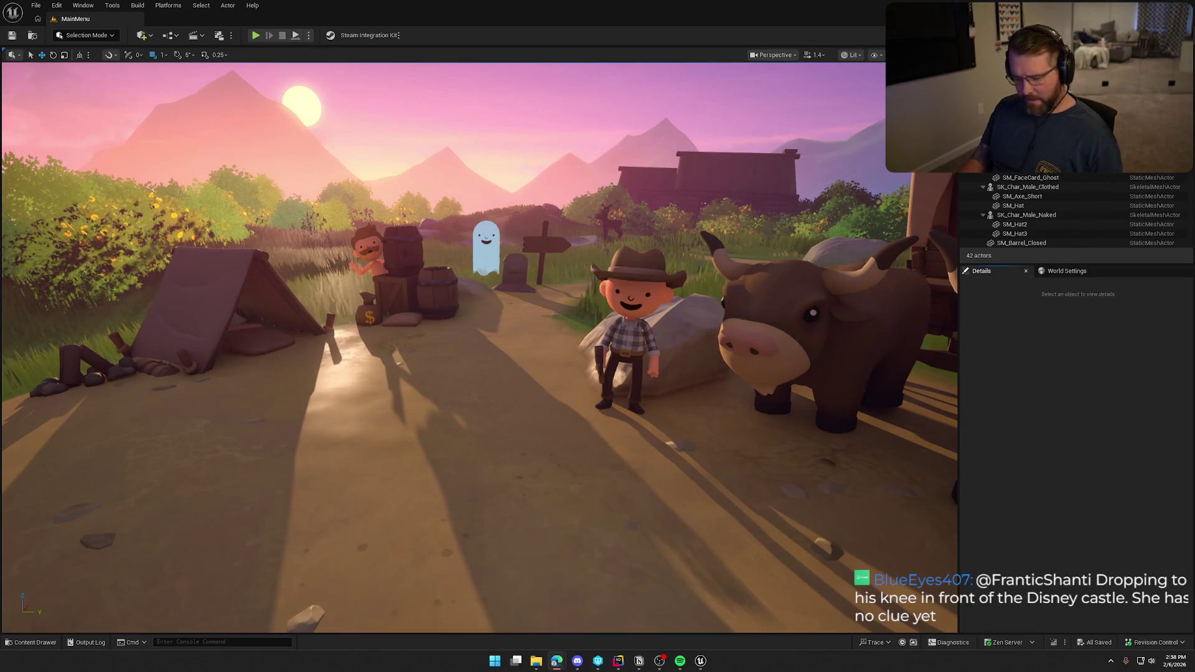
- Close Unreal Editor from the MainMenu level with Alt+F4
key(alt+F4)
- Open Config/DefaultEngine.ini from the Solution tree
click(10, 29)
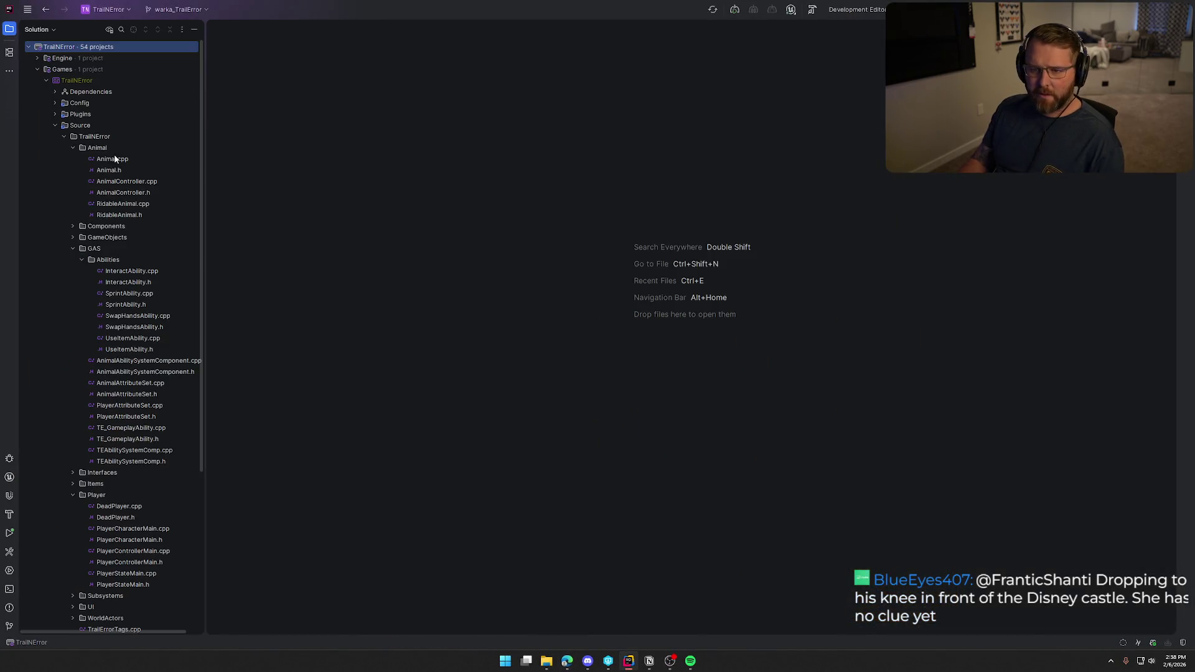
click(64, 136)
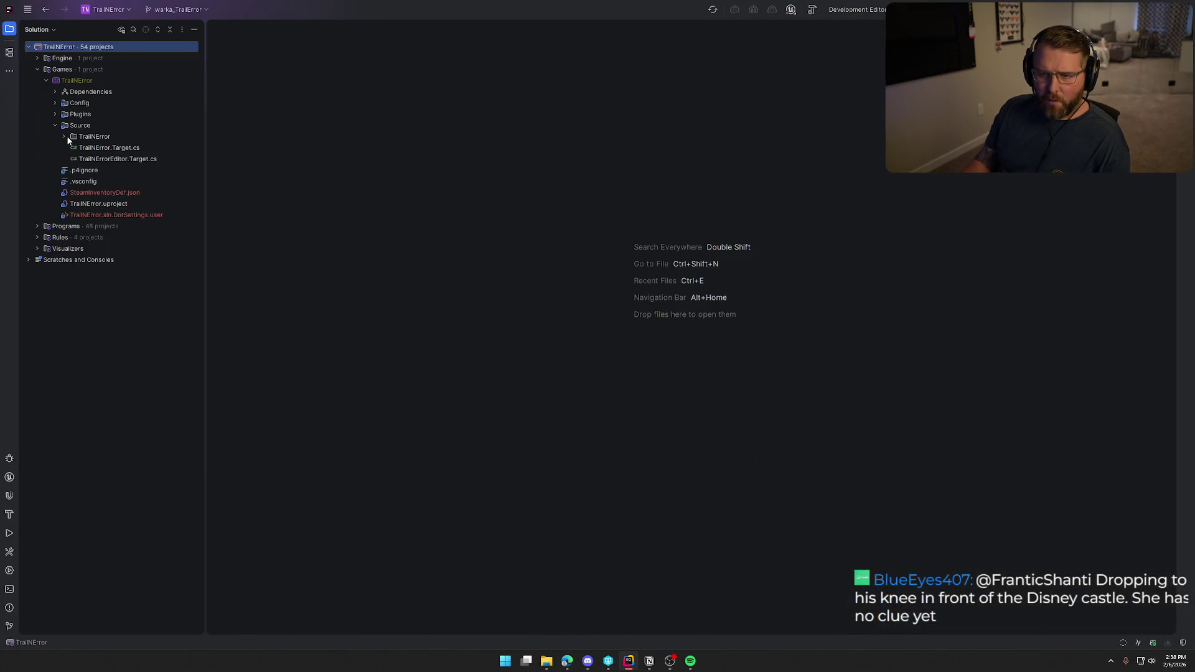
click(62, 137)
click(56, 105)
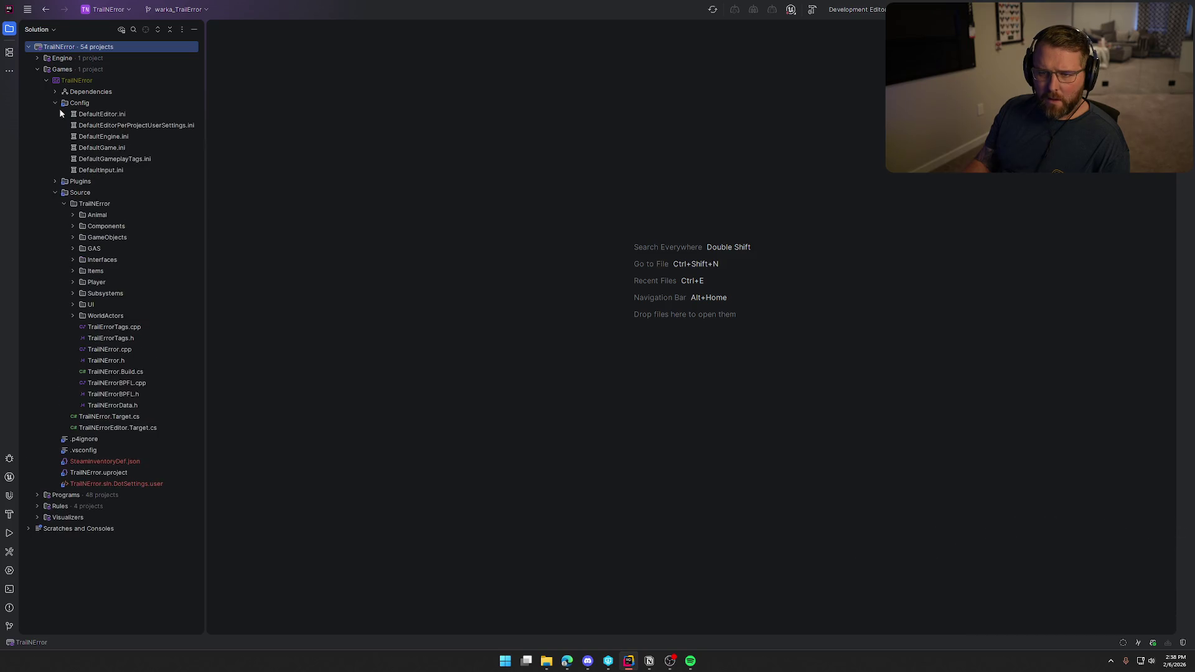
double_click(104, 138)
- Set both SteamDevAppId and SteamAppId to 4408550
scroll(516, 311, down, 20)
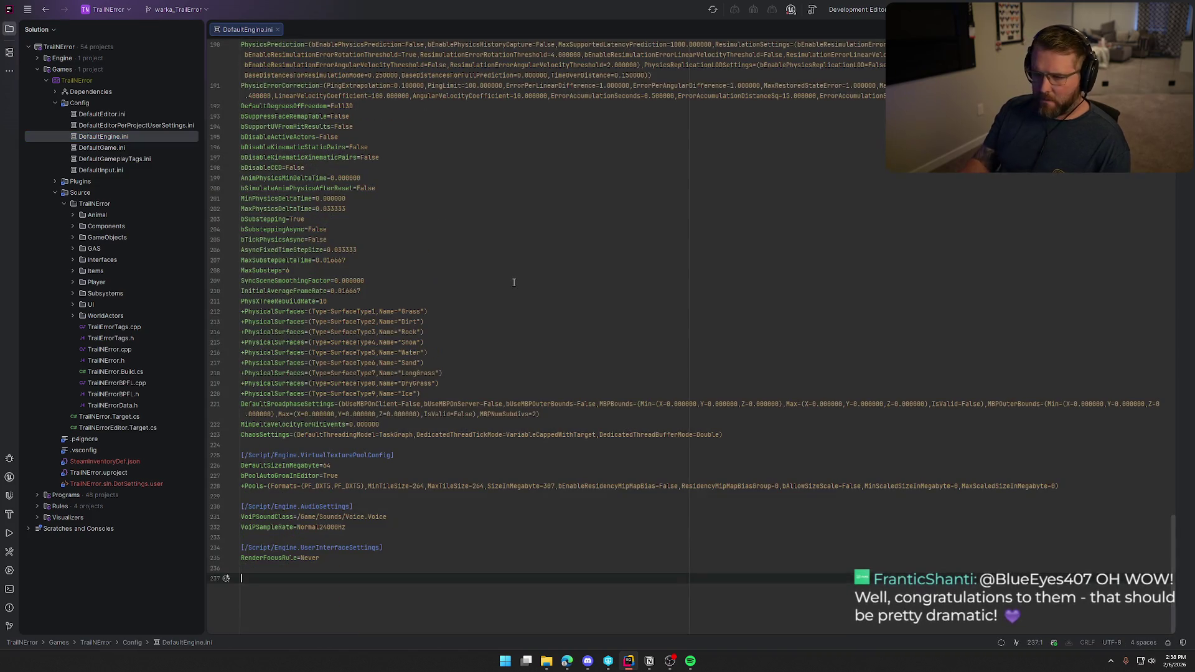
scroll(526, 418, up, 15)
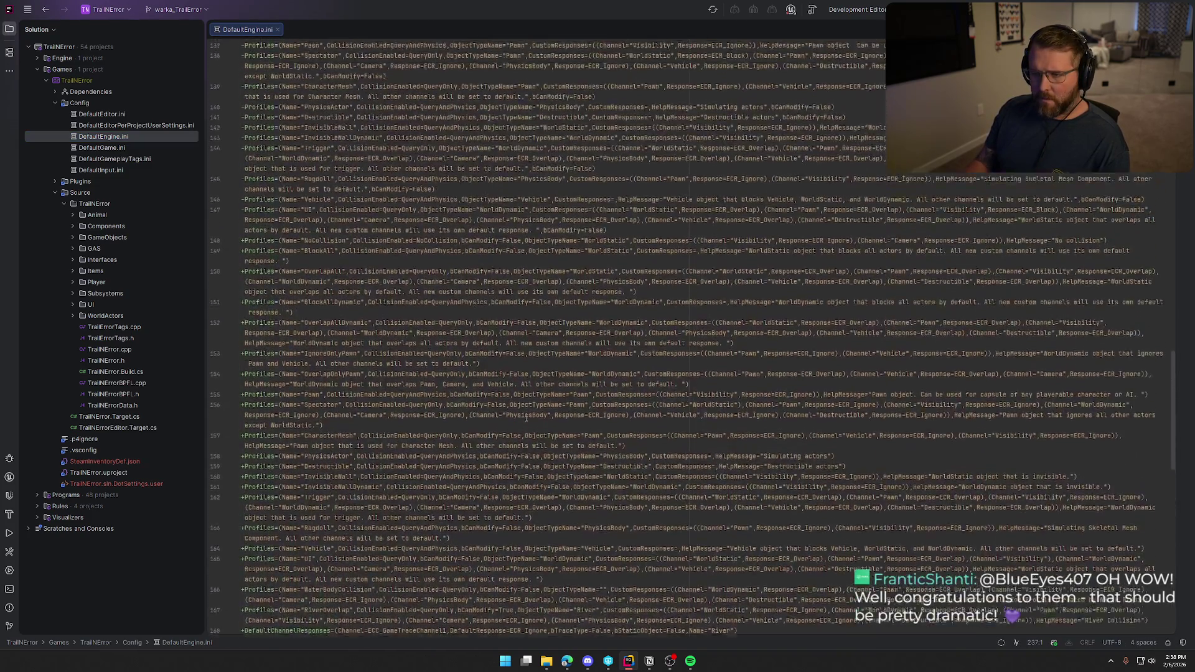
double_click(307, 137)
text(4408550)
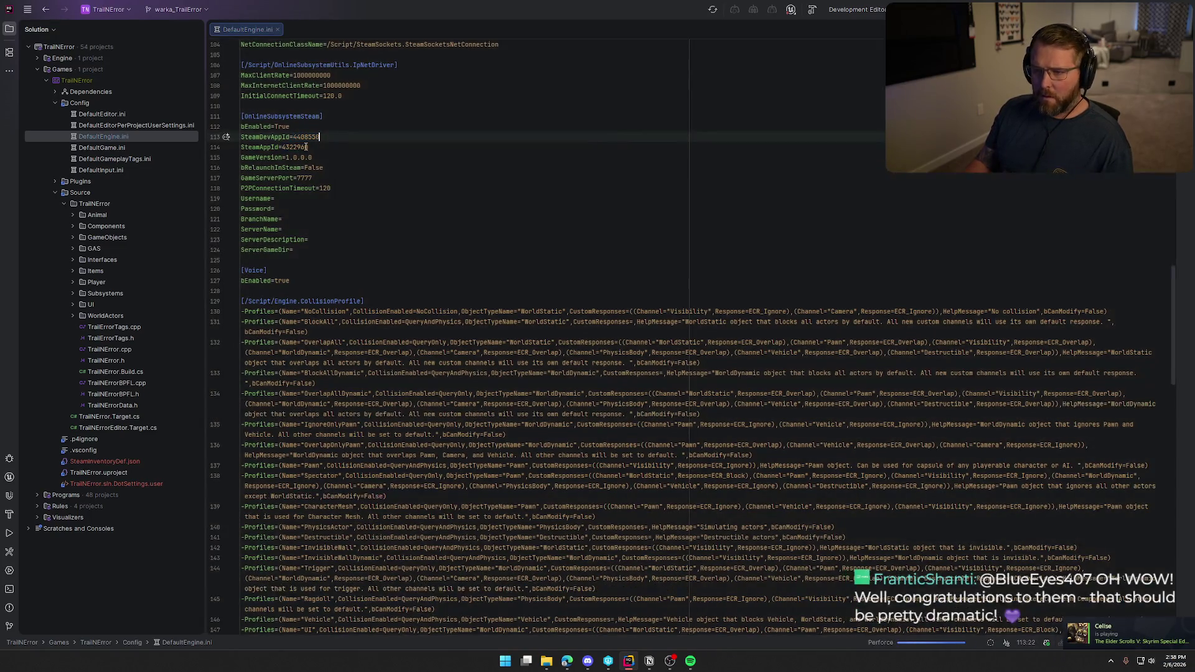
double_click(306, 147)
text(4408550)
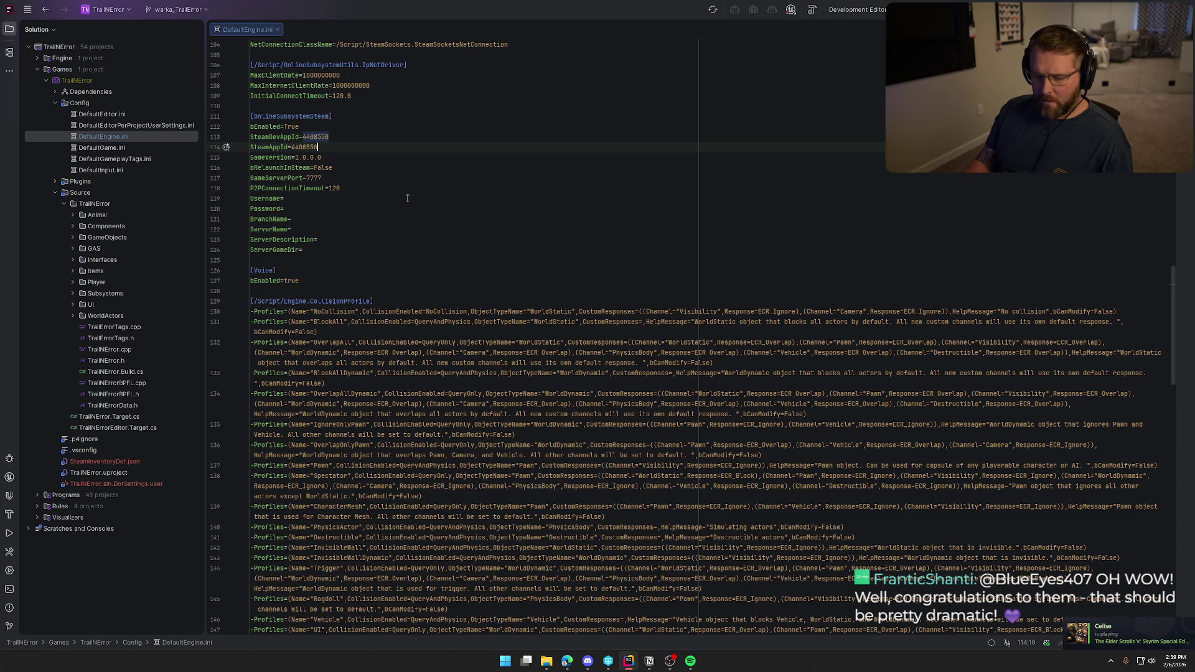
- Close DefaultEngine.ini and start a project build
click(520, 290)
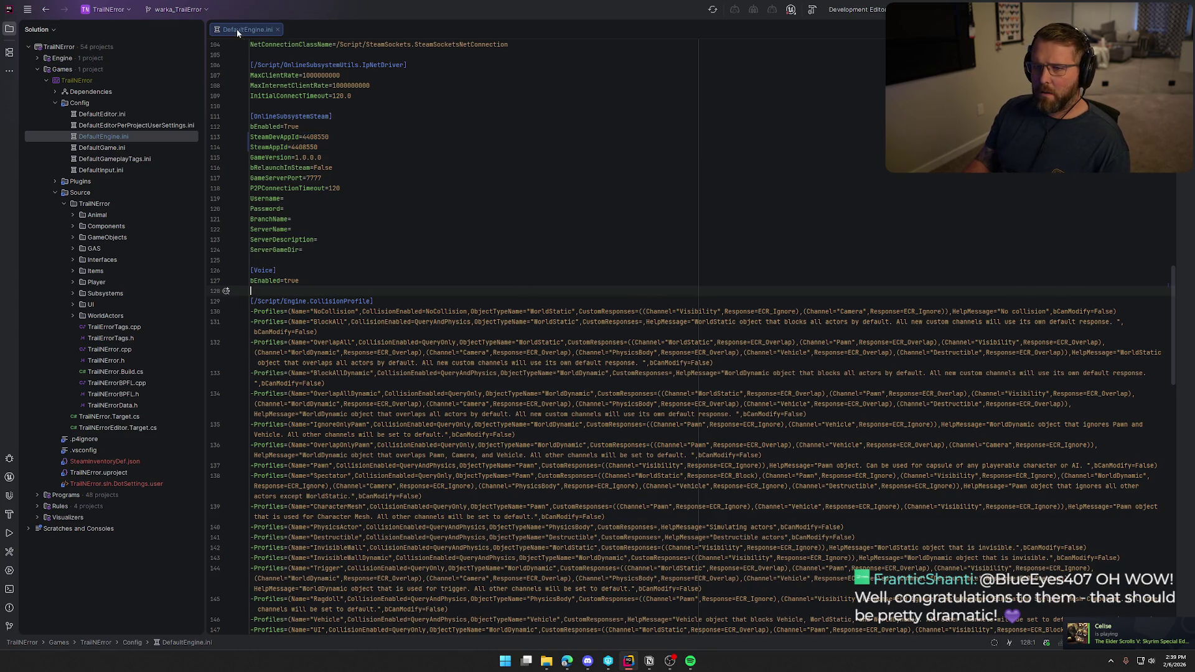
middle_click(236, 29)
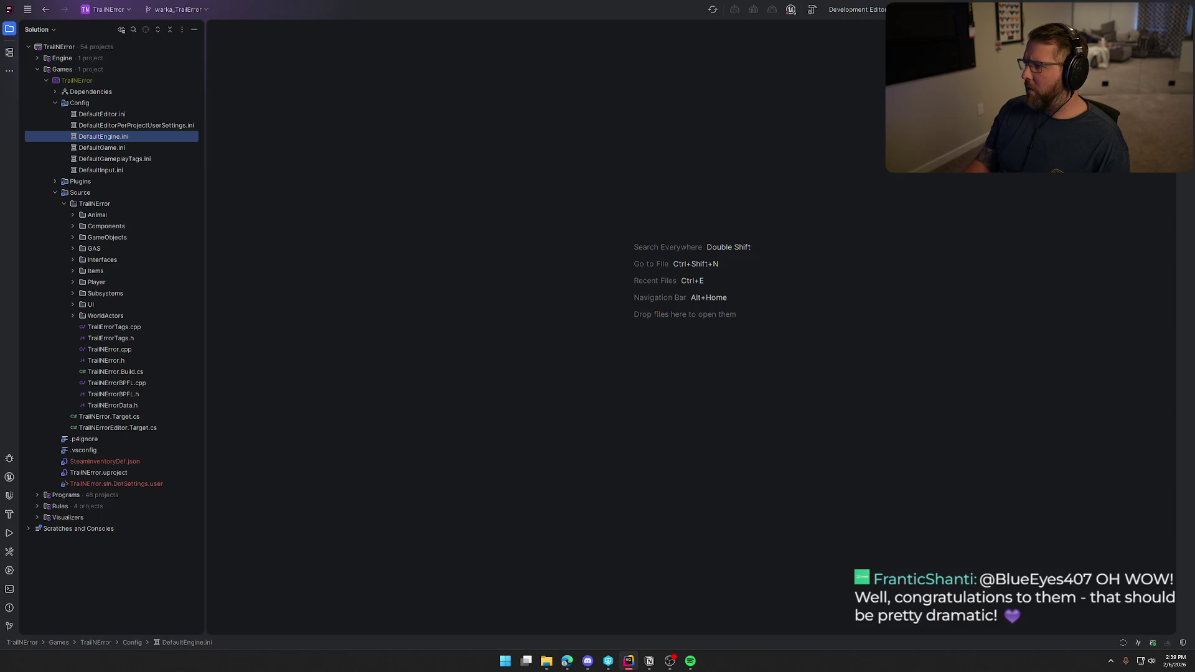
key(ctrl+shift+b)
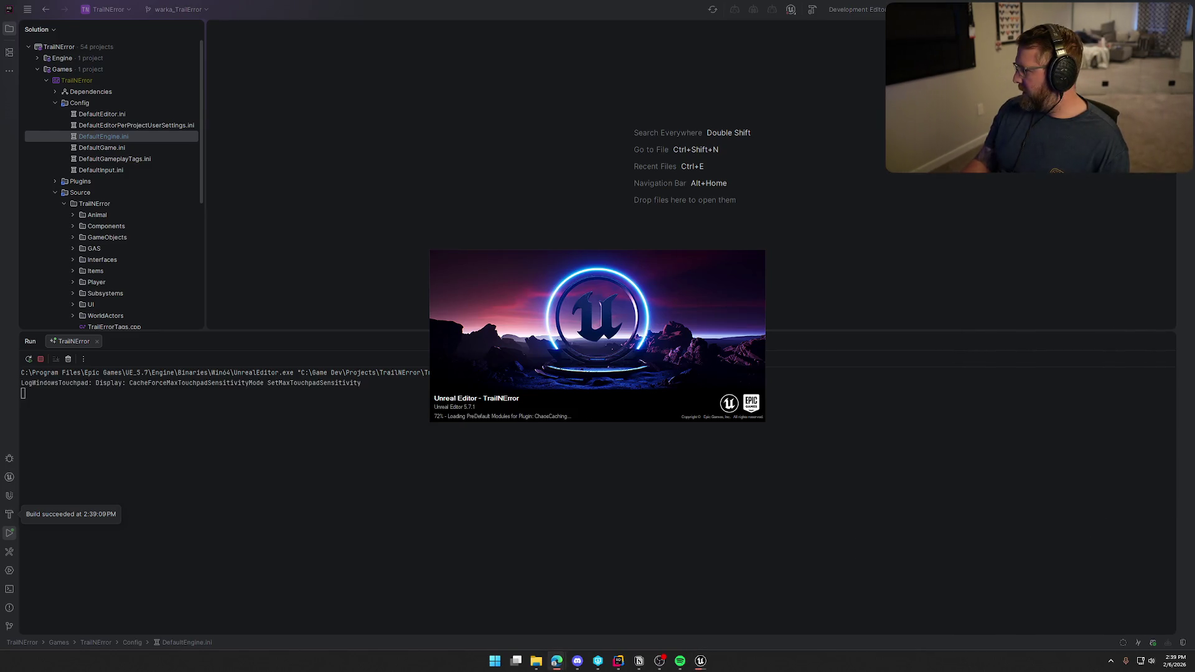
- Launch the built TrailNError project in Unreal Editor with Ctrl+Shift+F12
key(ctrl+shift+F12)
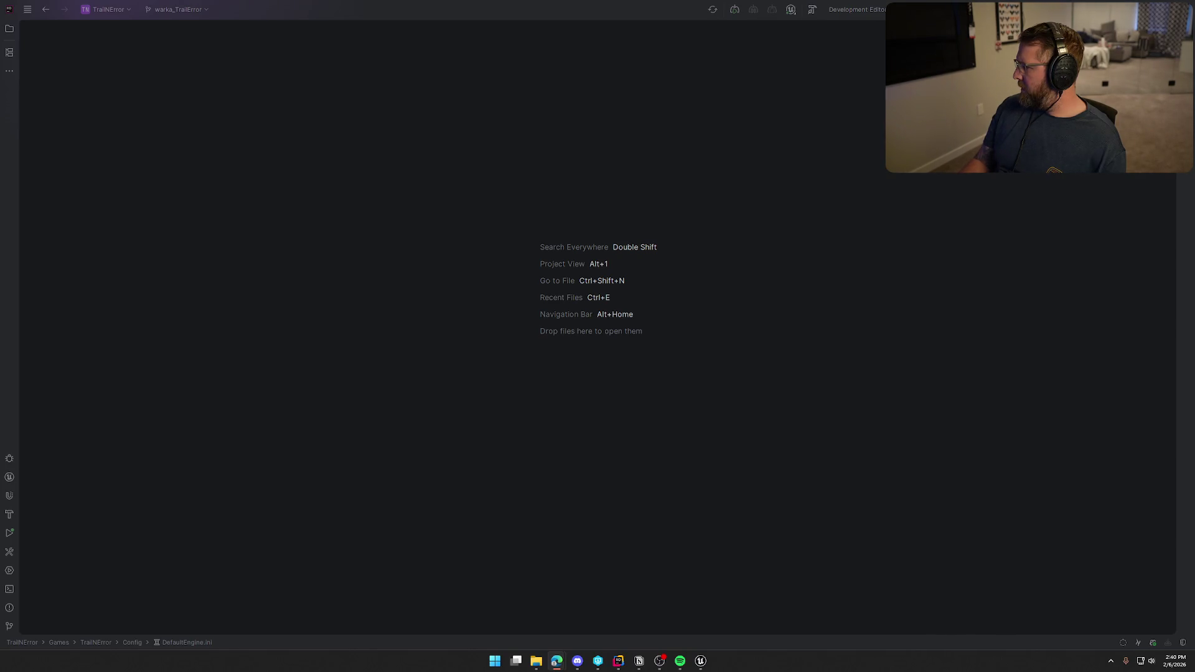
- Select library_capsule, library_header, library_hero and library_logo_transparent in SteamPage, then close Explorer
key(super+e)
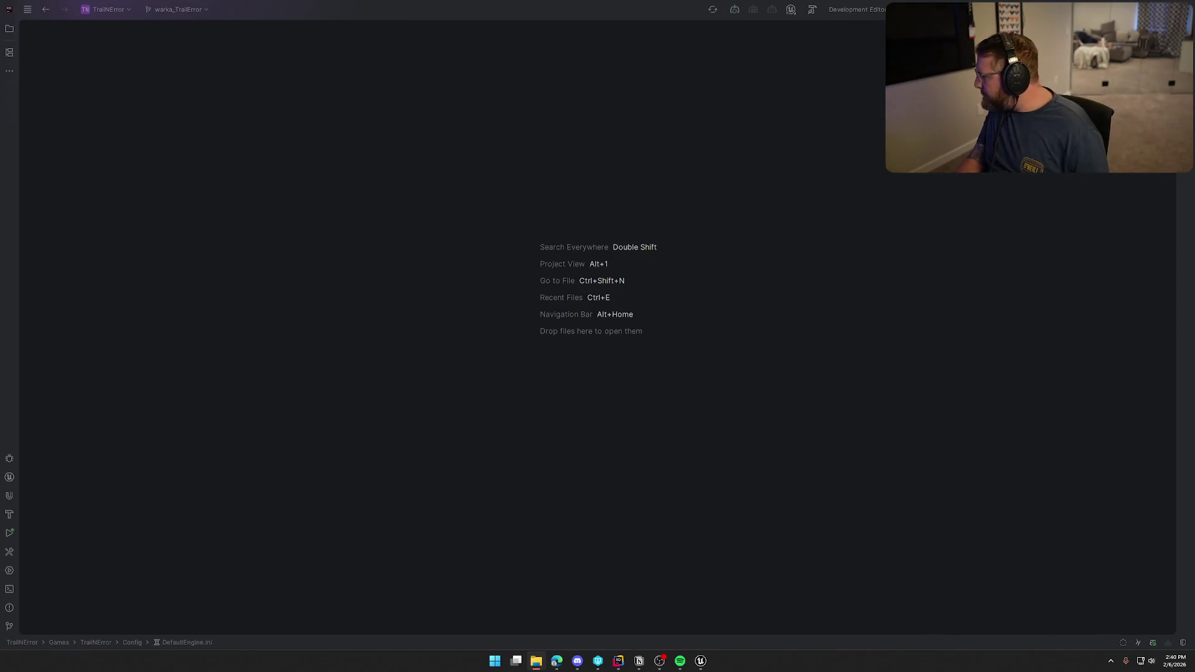
drag(869, 142, 741, 103)
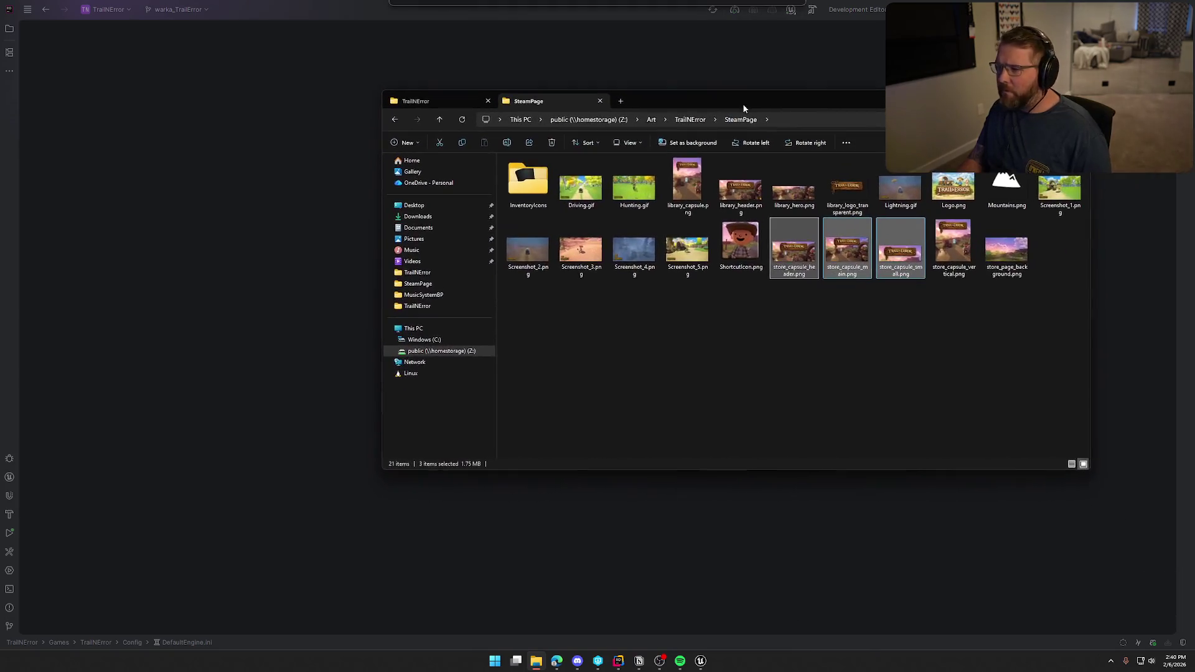
key(alt+Tab)
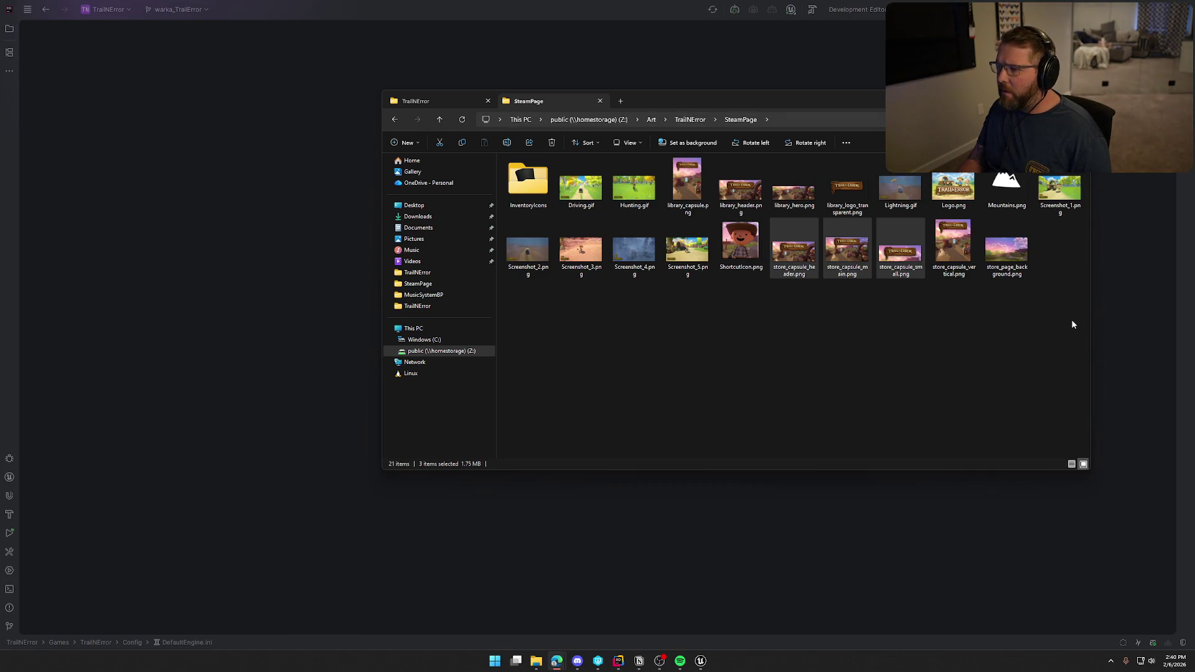
click(849, 190)
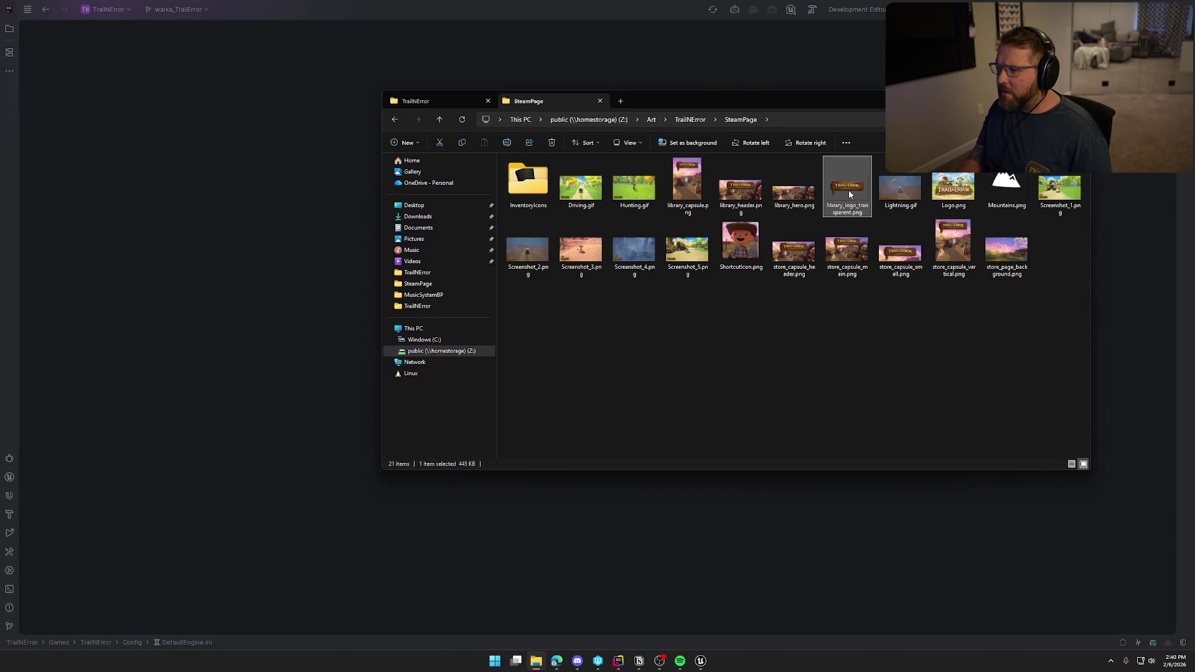
ctrl+click(794, 191)
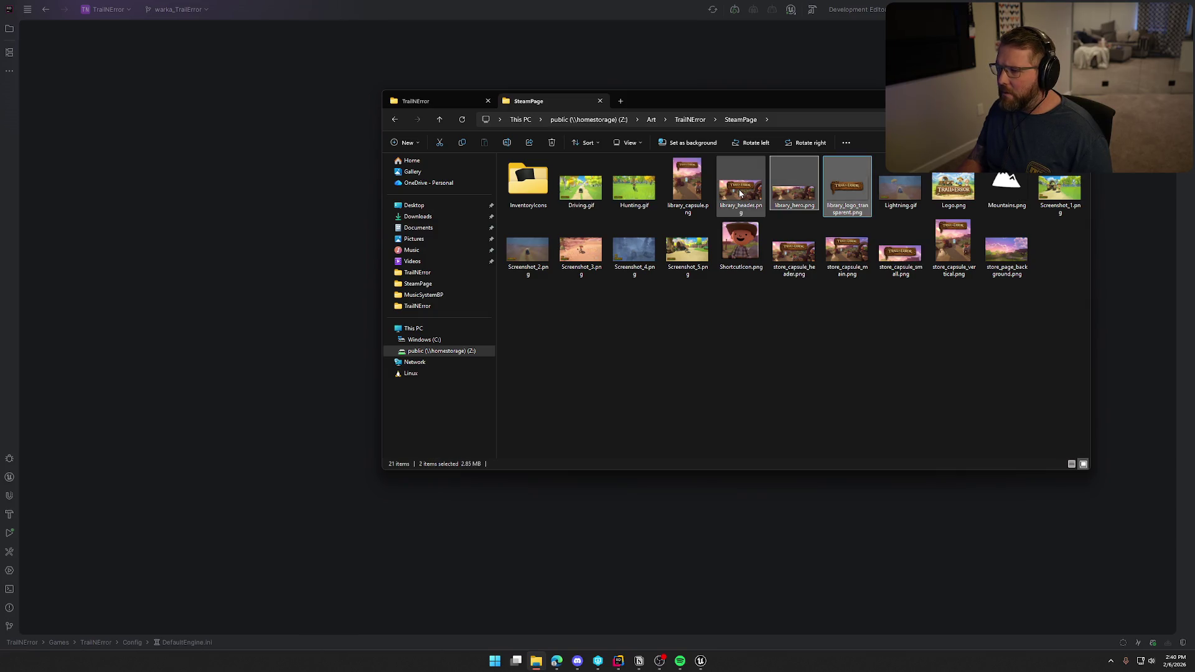
click(687, 187)
shift+click(842, 194)
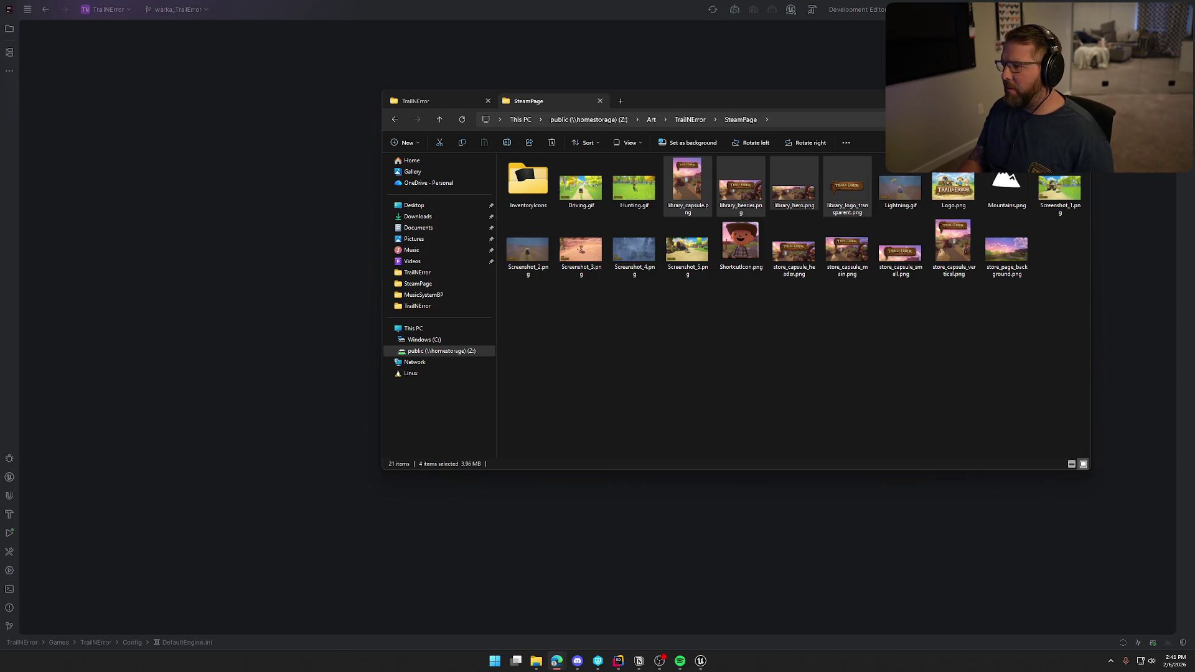
key(alt+F4)
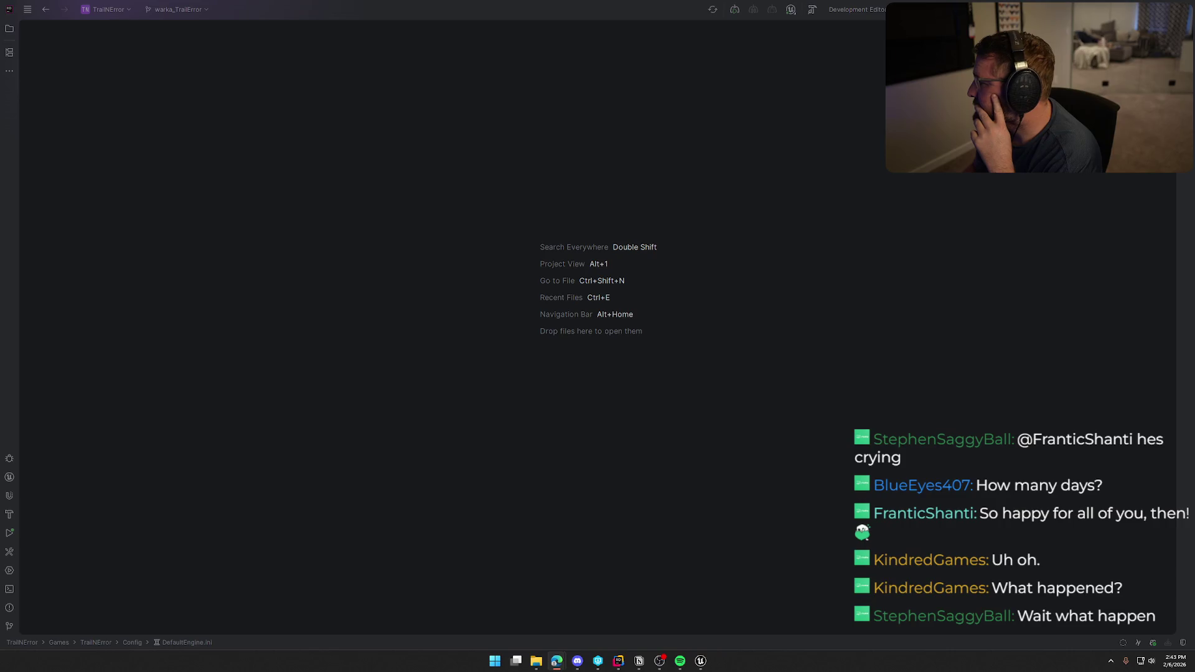
- Browse the TrailNError project folder to Saved/Builds/Windows
click(536, 660)
click(435, 101)
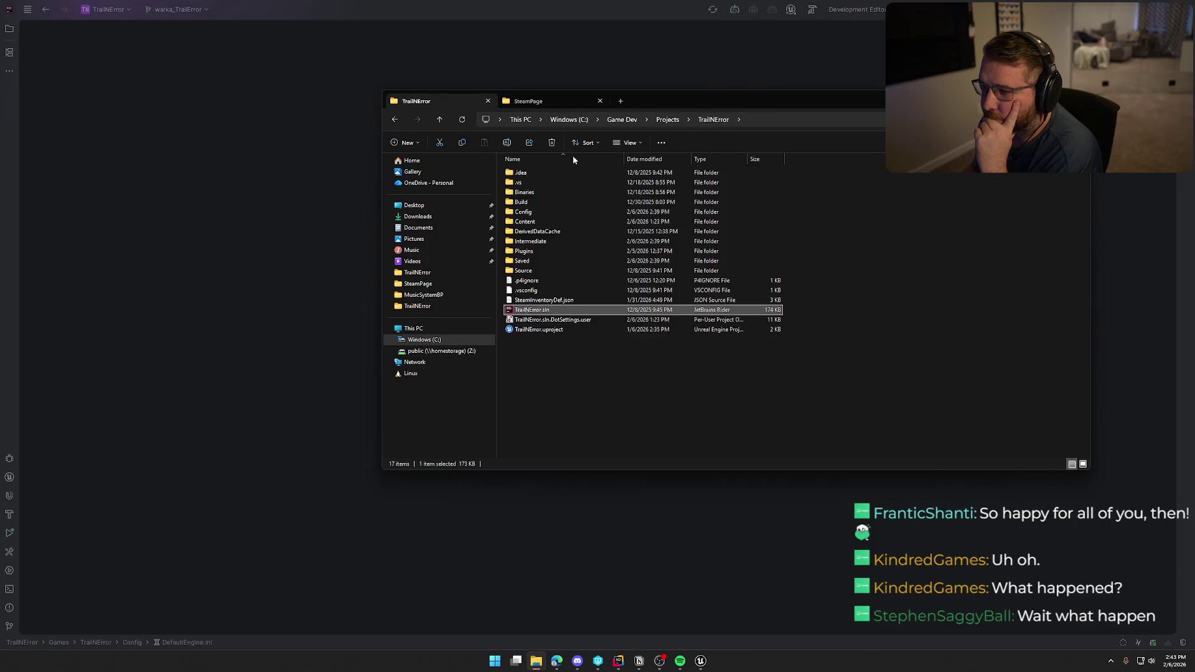
double_click(542, 259)
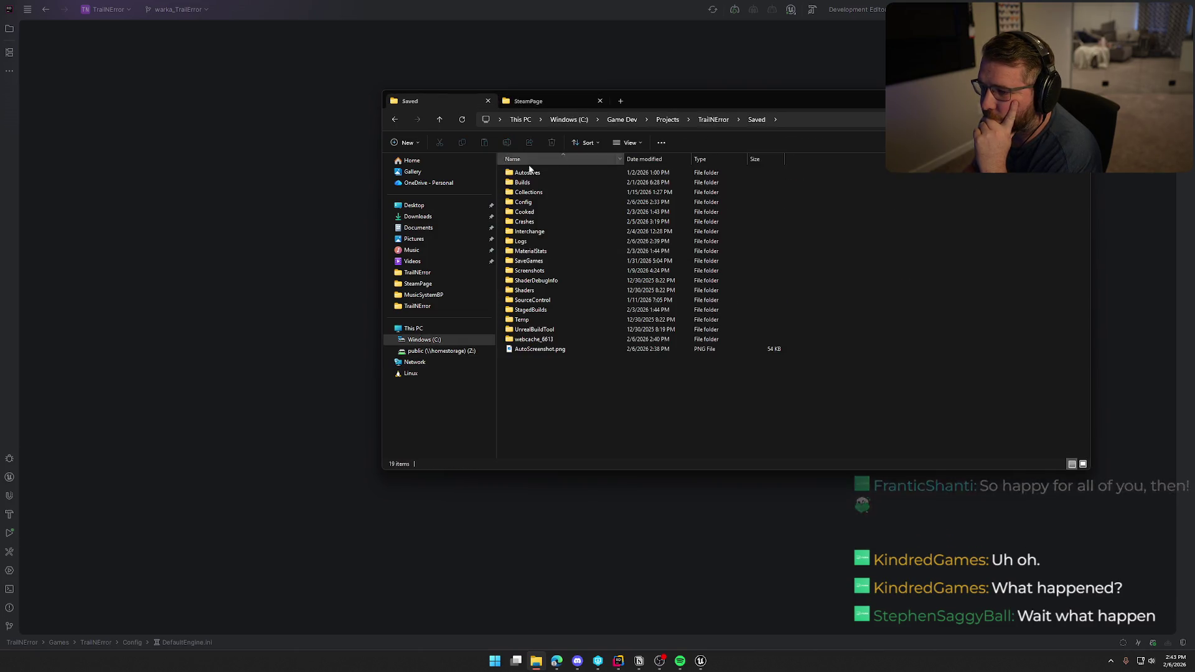
double_click(525, 181)
double_click(545, 178)
- Select TrailNError.exe, cancel its rename, close Explorer and return to the store page
click(537, 222)
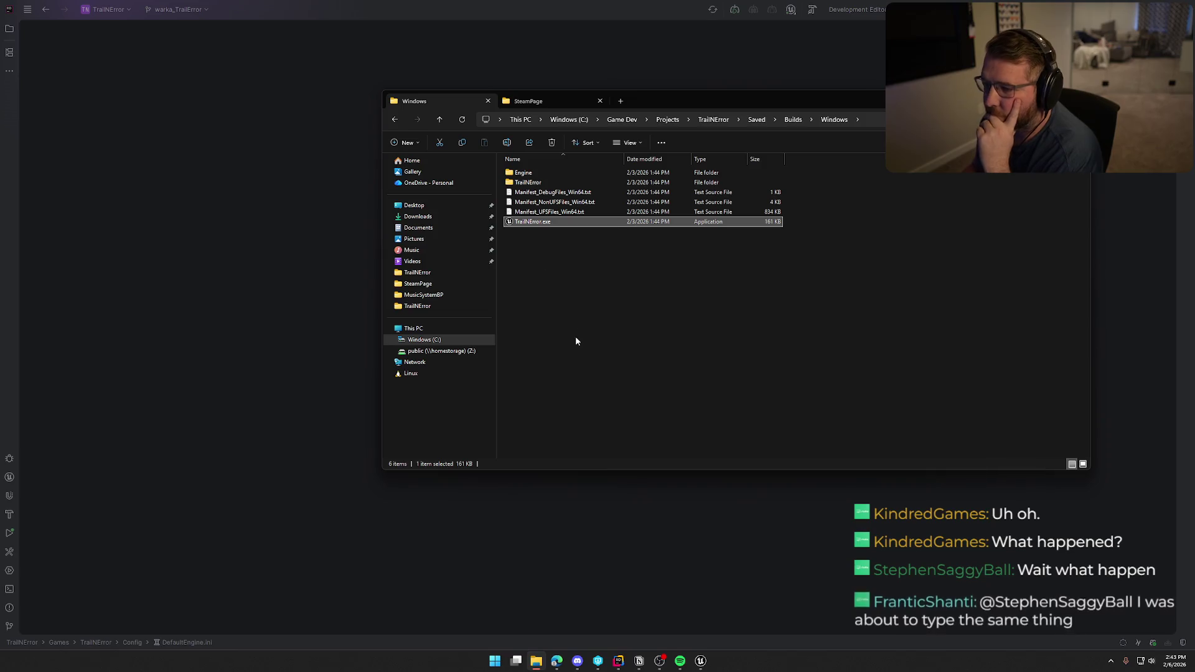
key(F2)
click(576, 345)
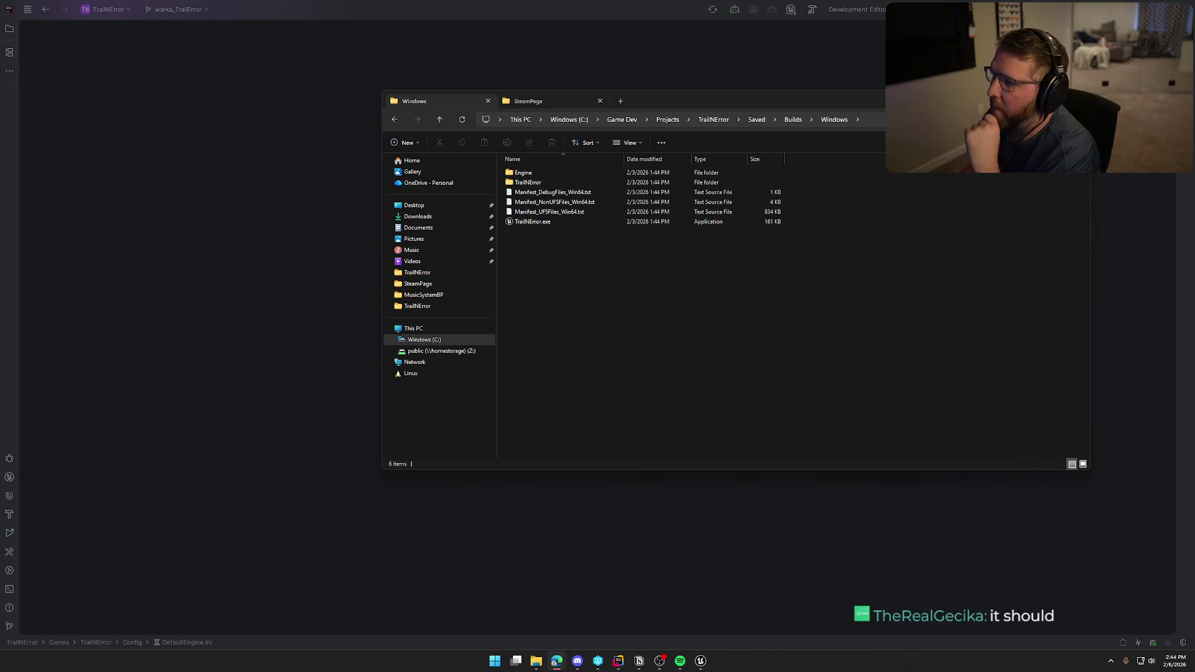
key(alt+F4)
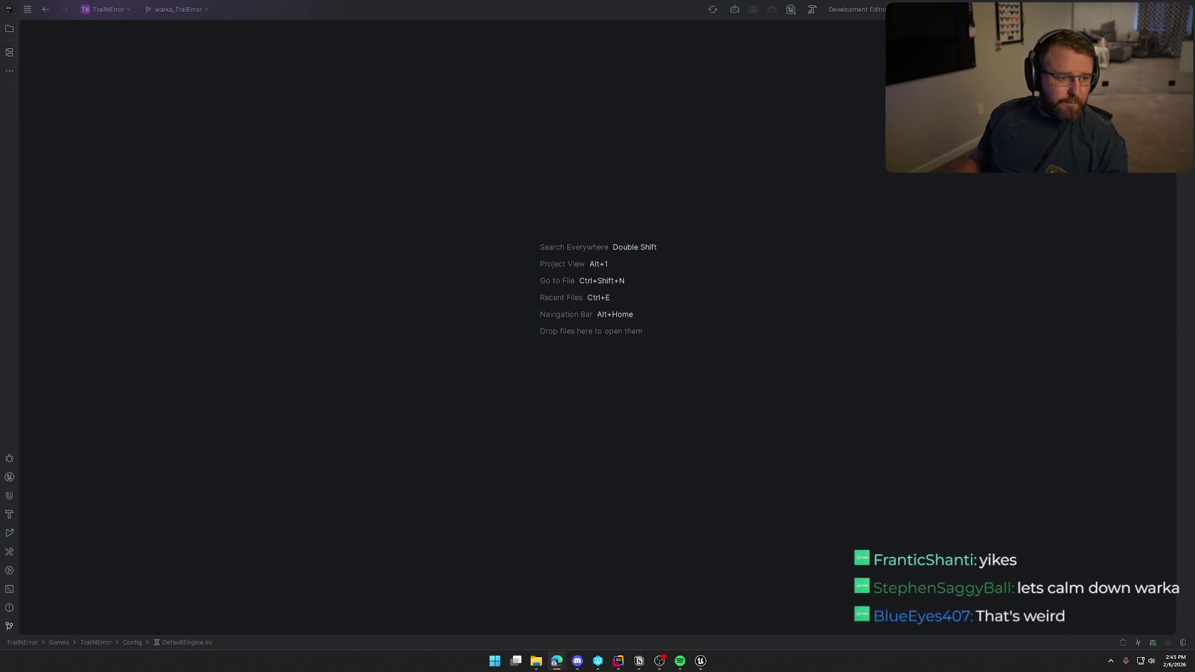
key(alt+Tab)
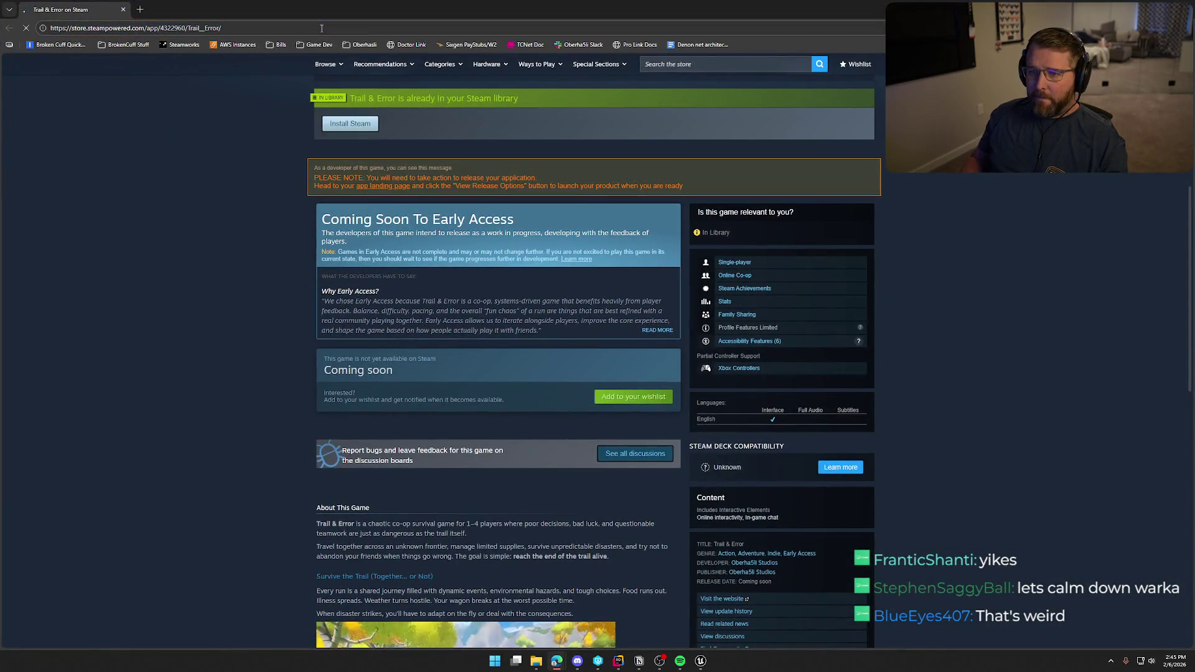
- Reload the Trail & Error store page twice, scrolling through it between reloads
key(F5)
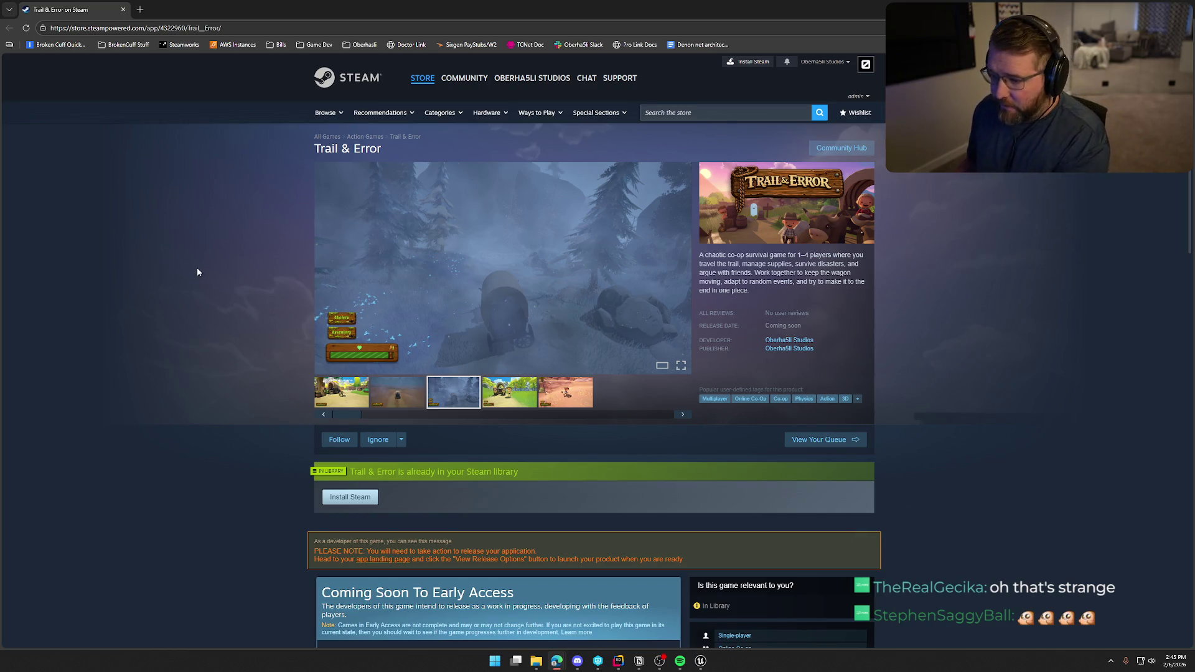
scroll(197, 272, down, 5)
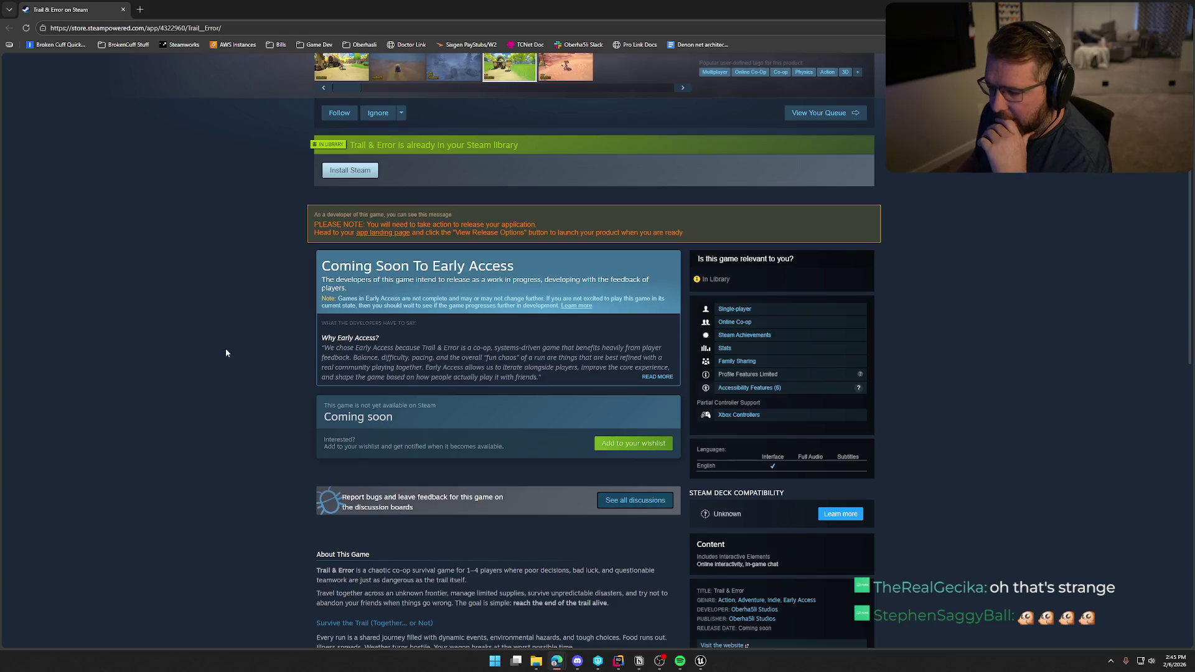
scroll(226, 353, down, 8)
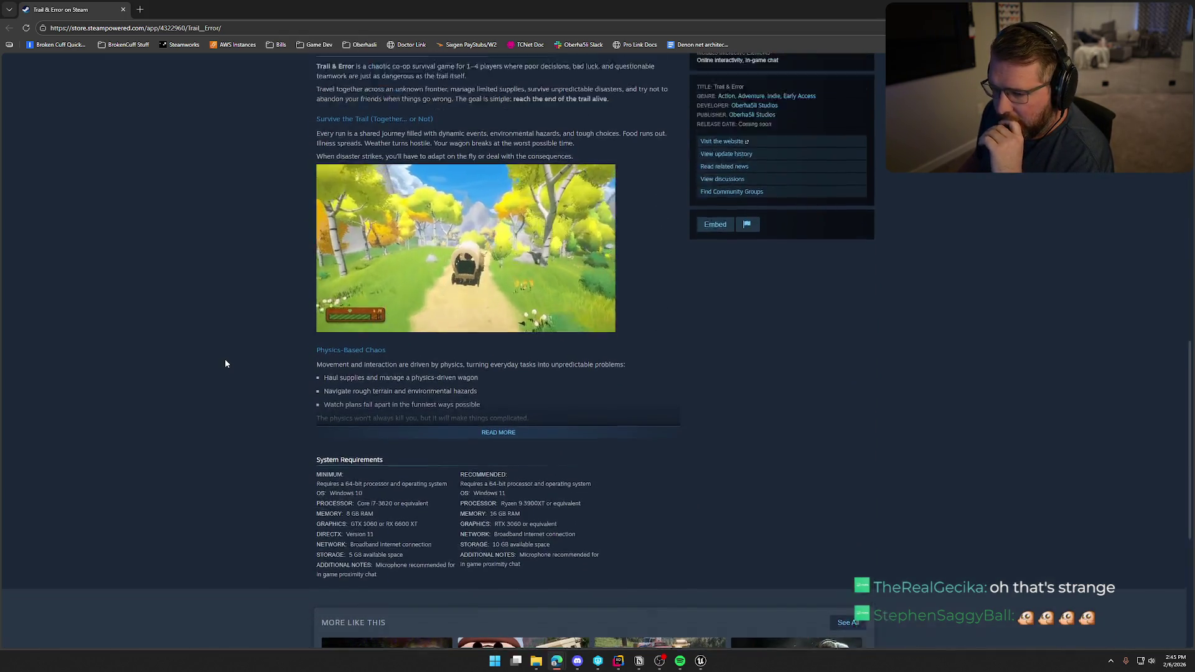
scroll(226, 363, up, 13)
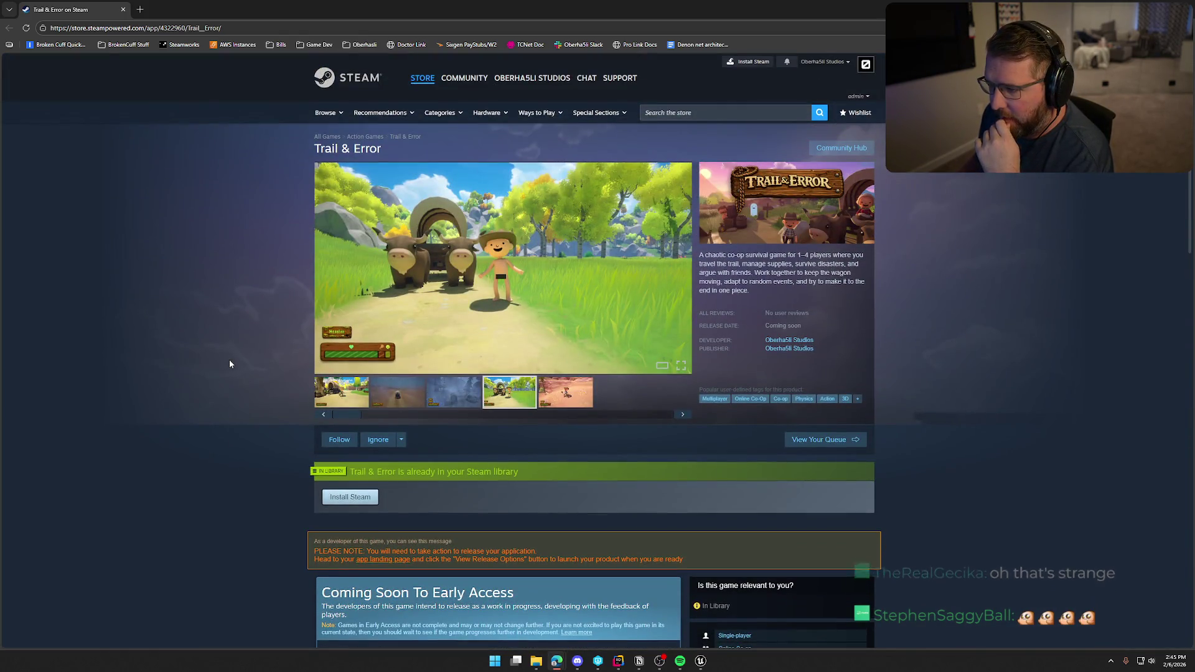
scroll(230, 364, down, 4)
scroll(229, 367, down, 3)
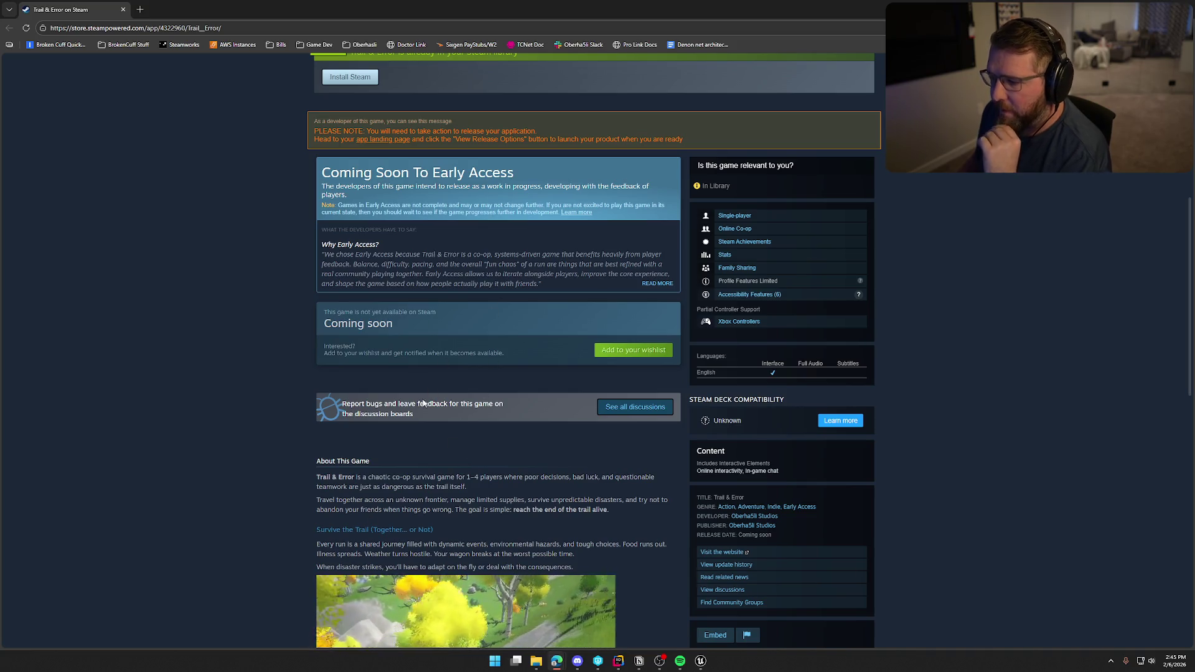
key(F5)
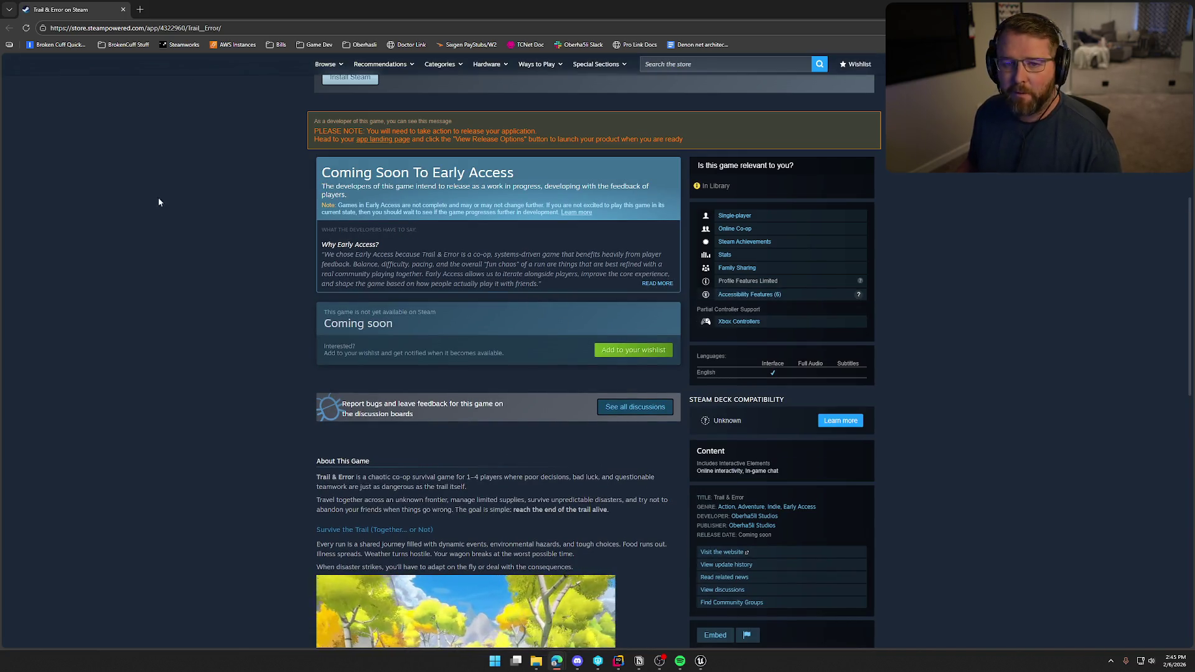
- Check Rider, then return to the browser and maximize it
key(alt+Tab)
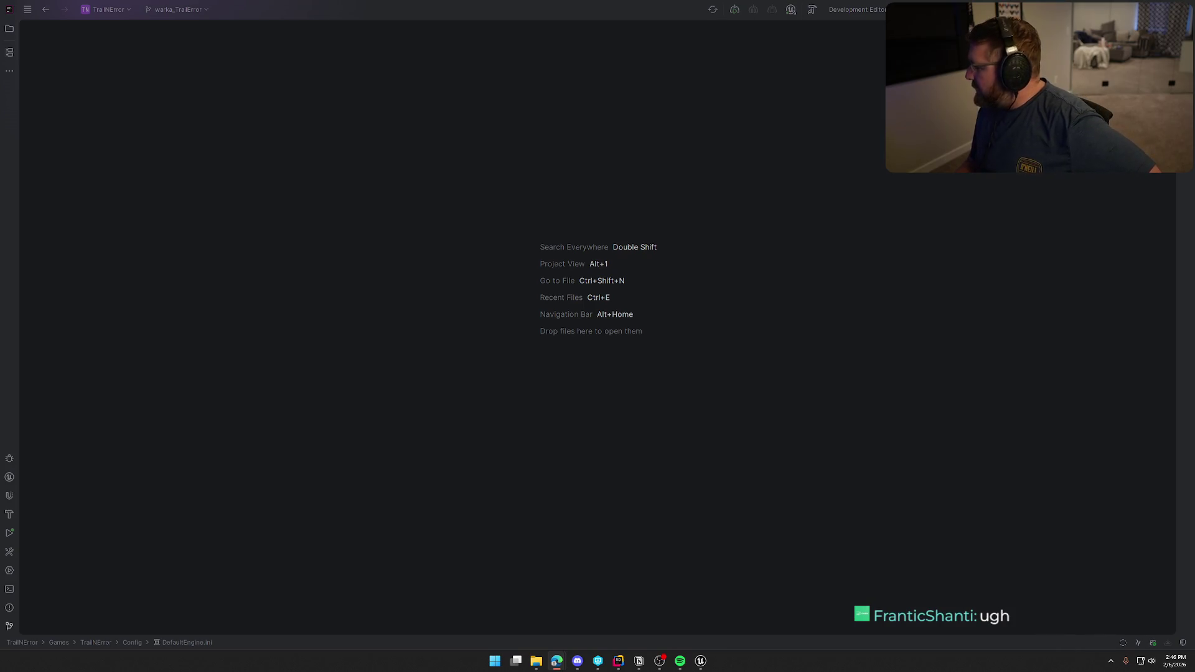
key(alt+Tab)
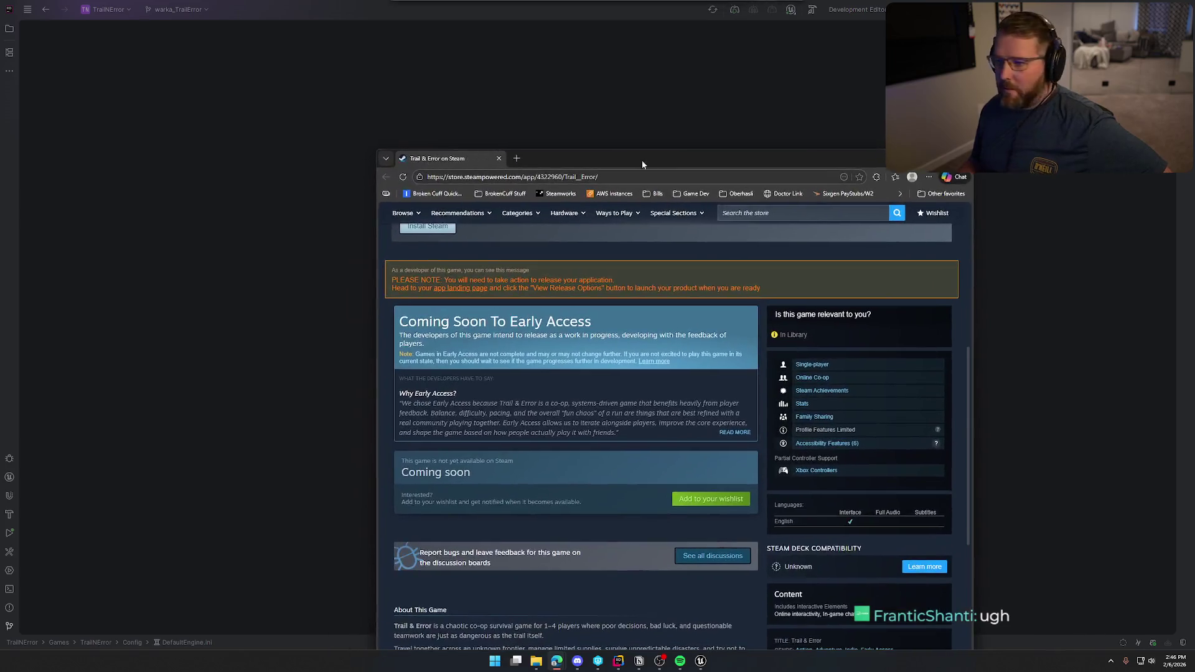
double_click(645, 159)
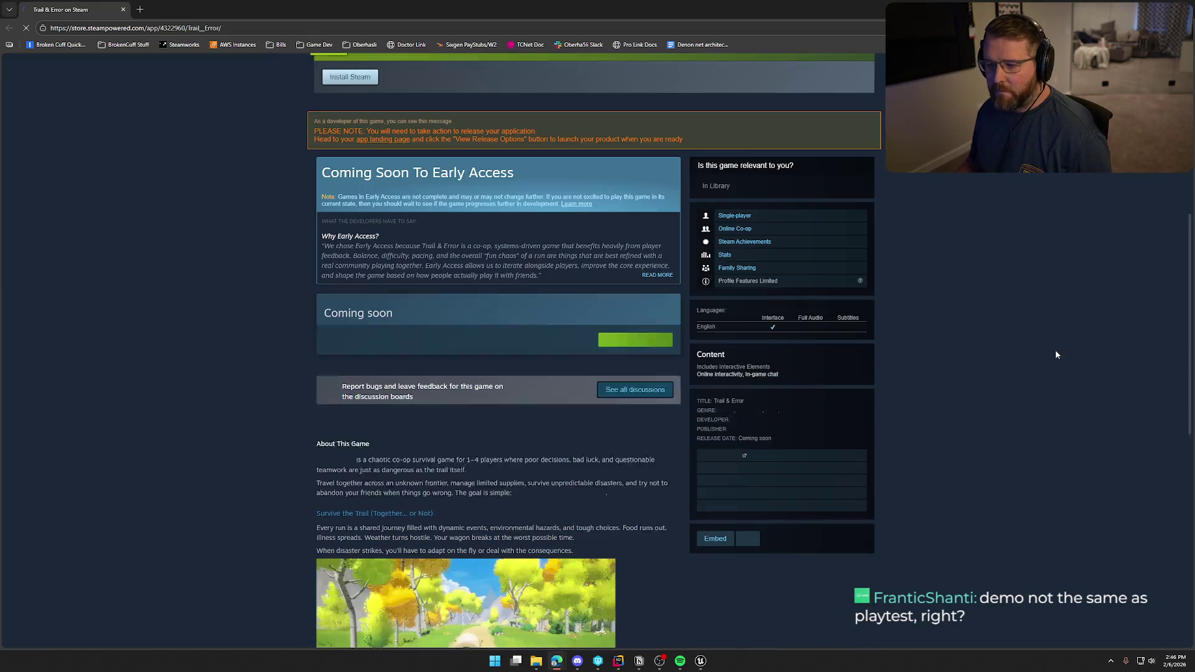
- Reload the Trail & Error store page and scroll through it
scroll(1048, 369, down, 3)
scroll(1048, 372, up, 3)
key(F5)
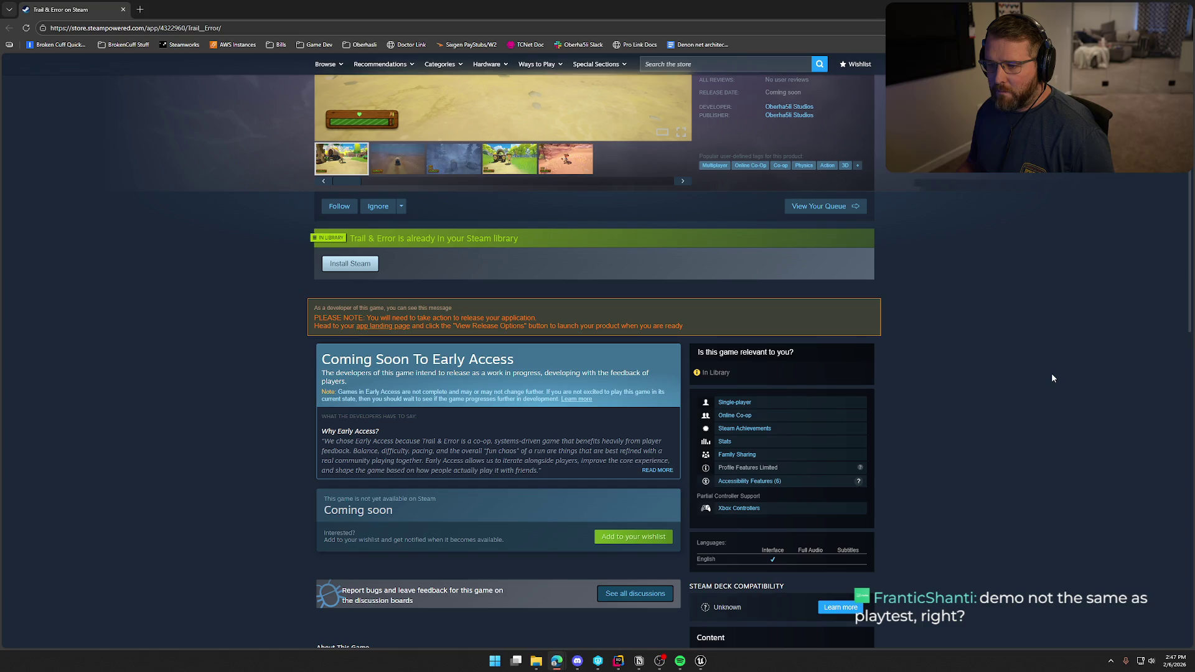
scroll(1051, 377, up, 4)
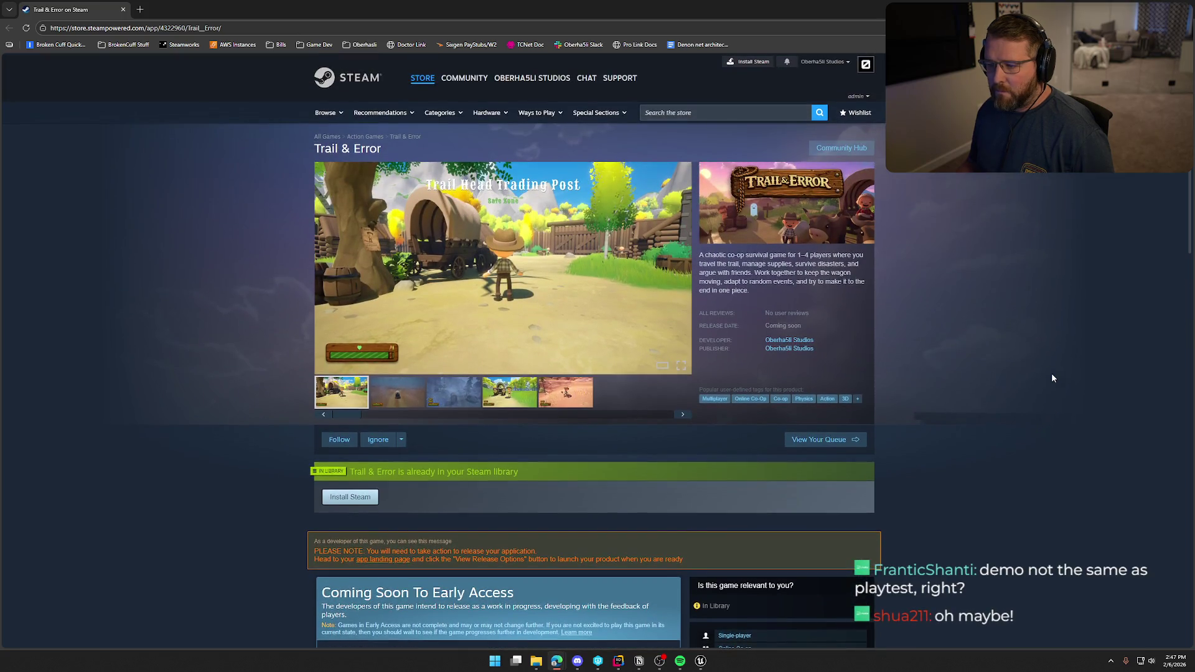
scroll(1051, 377, down, 7)
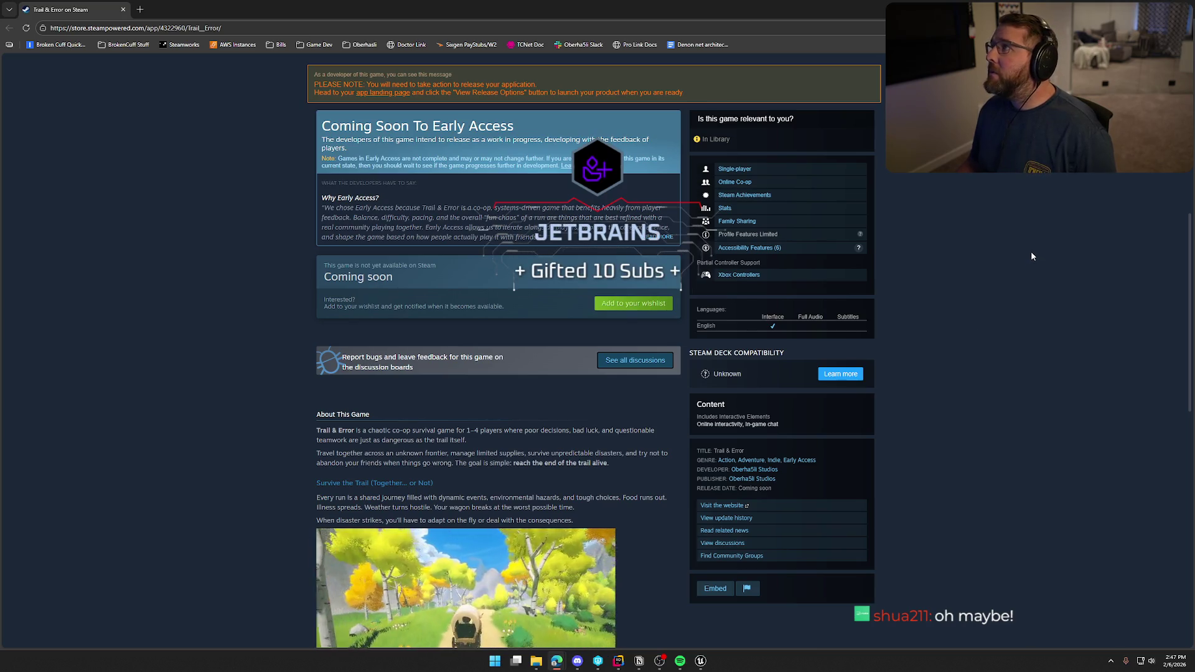
- Shrink the browser window to reveal the IDE, keep browsing, then switch to Rider
mouse_move(721, 12)
mouse_down()
mouse_move(1000, 335)
mouse_move(1194, 295)
mouse_move(1194, 252)
mouse_move(882, 191)
mouse_move(1194, 238)
mouse_move(625, 111)
mouse_move(622, 2)
mouse_up()
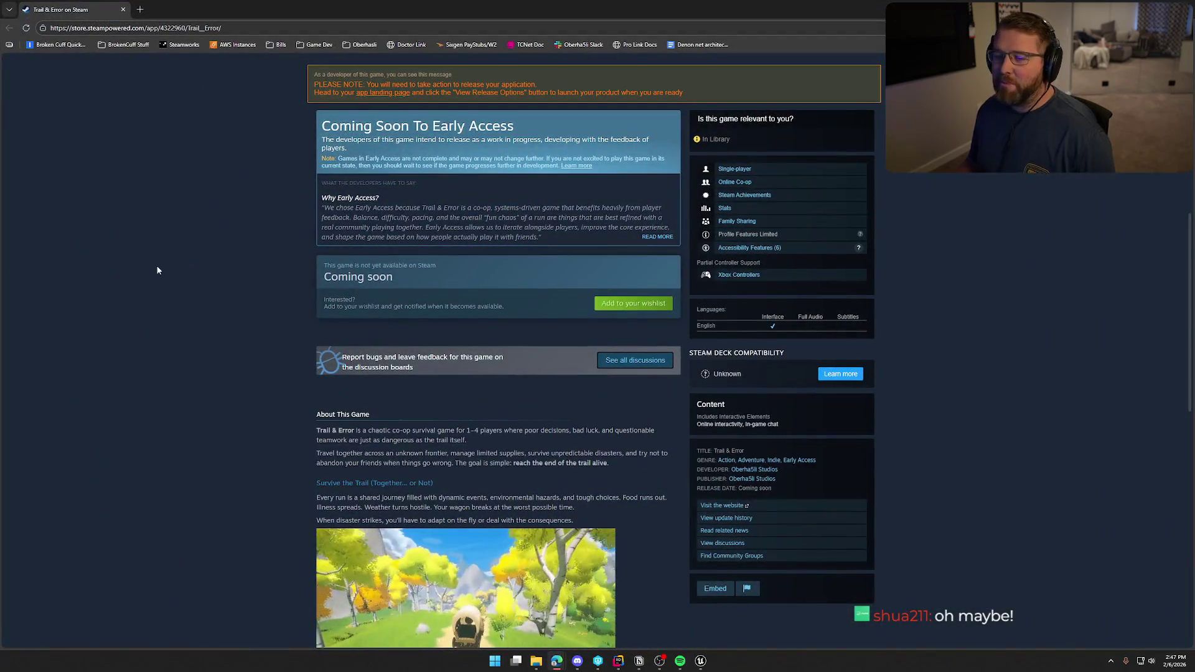
scroll(159, 268, up, 3)
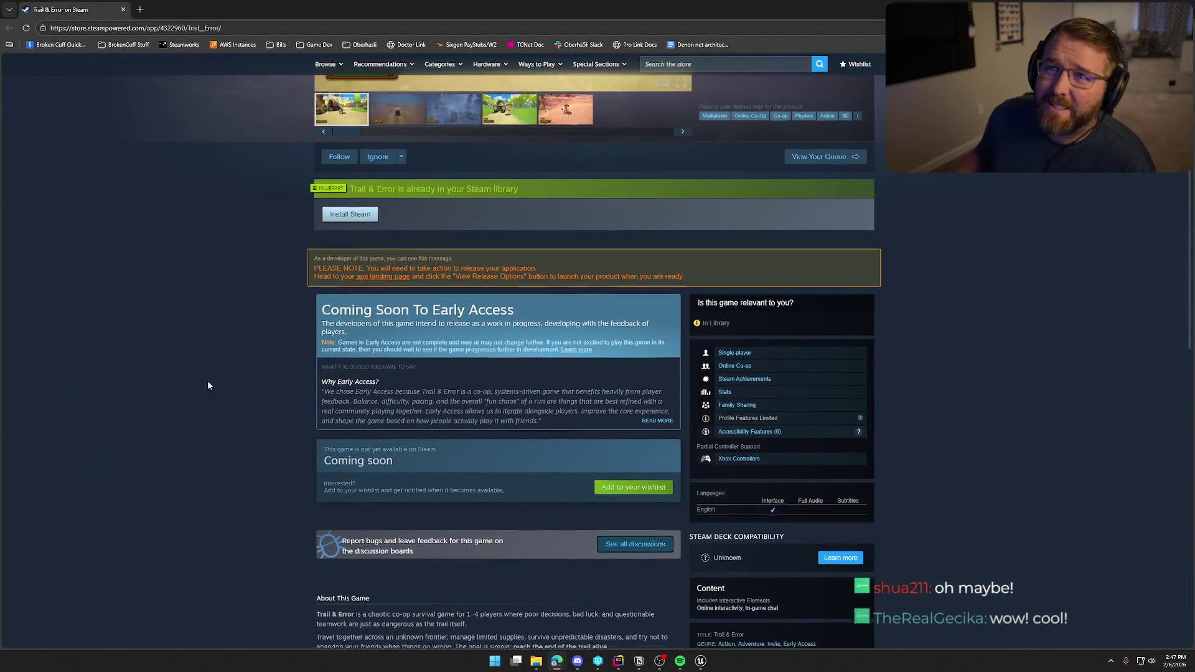
scroll(211, 383, down, 7)
scroll(214, 342, up, 5)
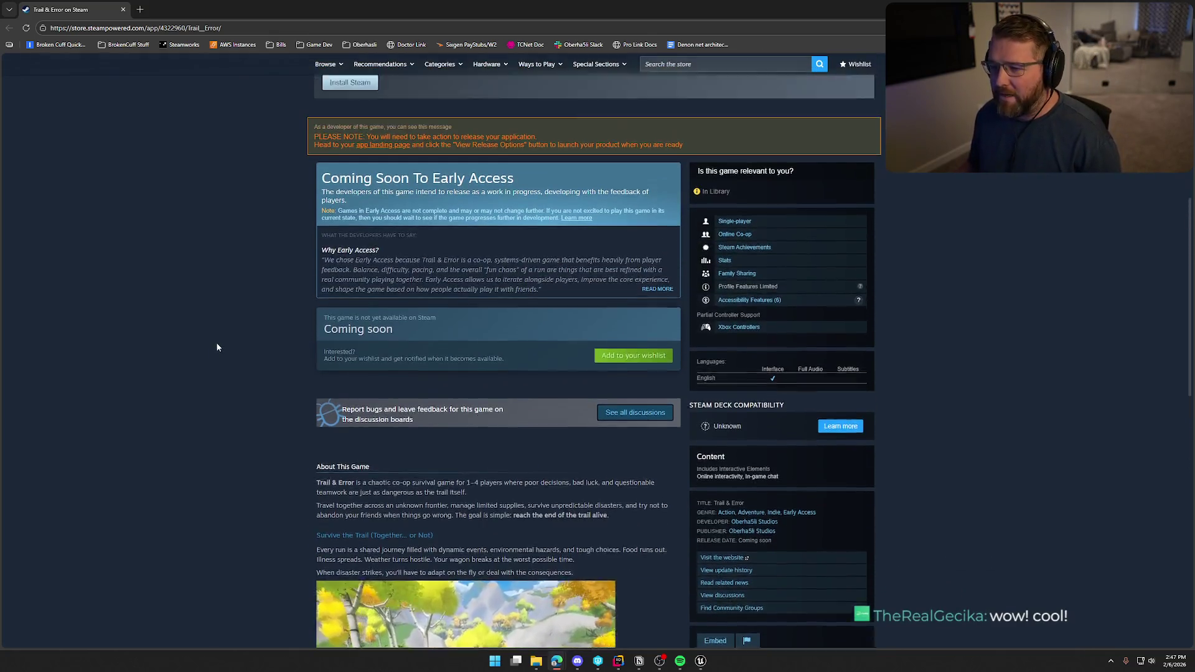
scroll(216, 344, up, 1)
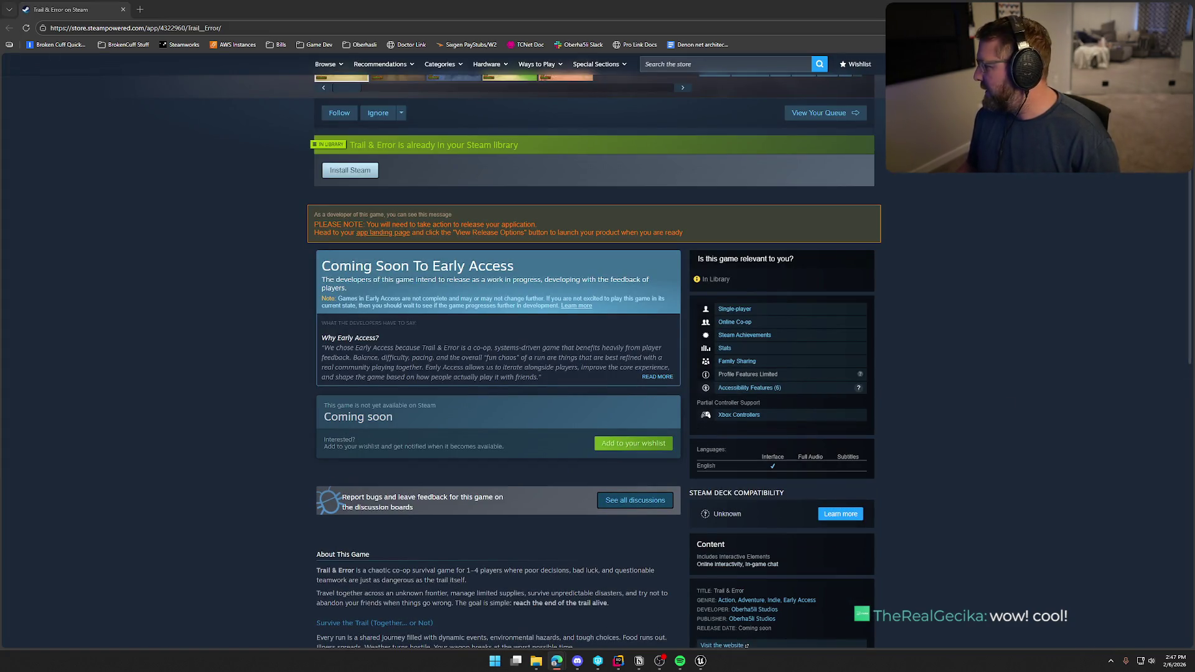
scroll(205, 386, up, 3)
scroll(212, 405, down, 3)
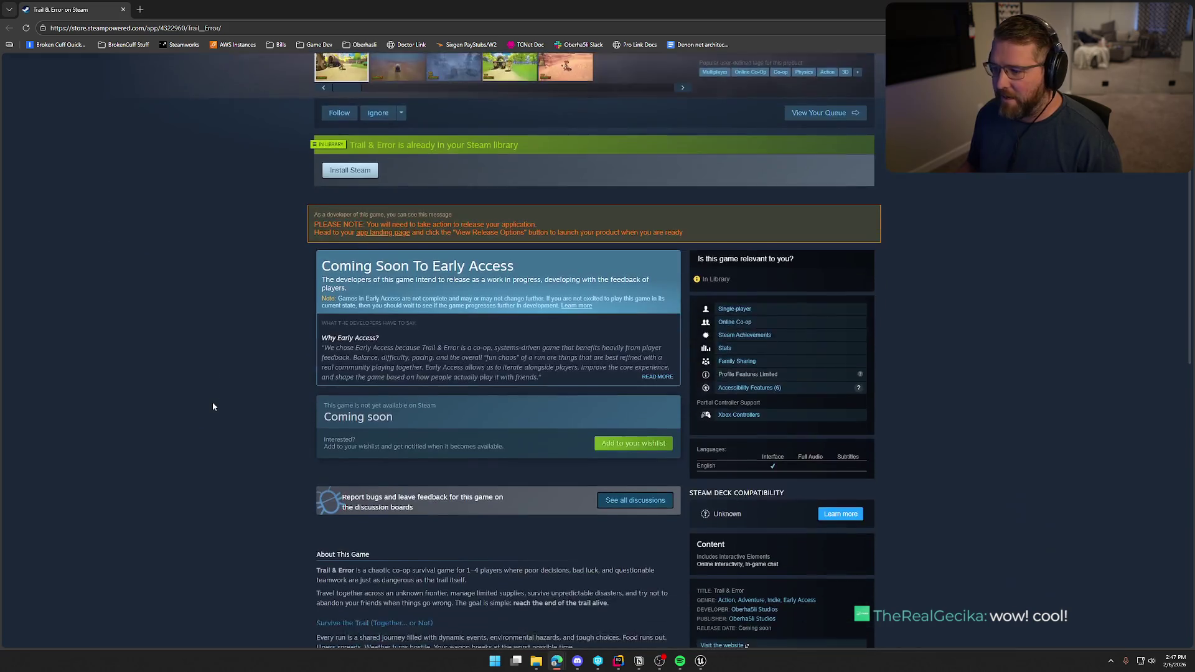
scroll(212, 407, down, 1)
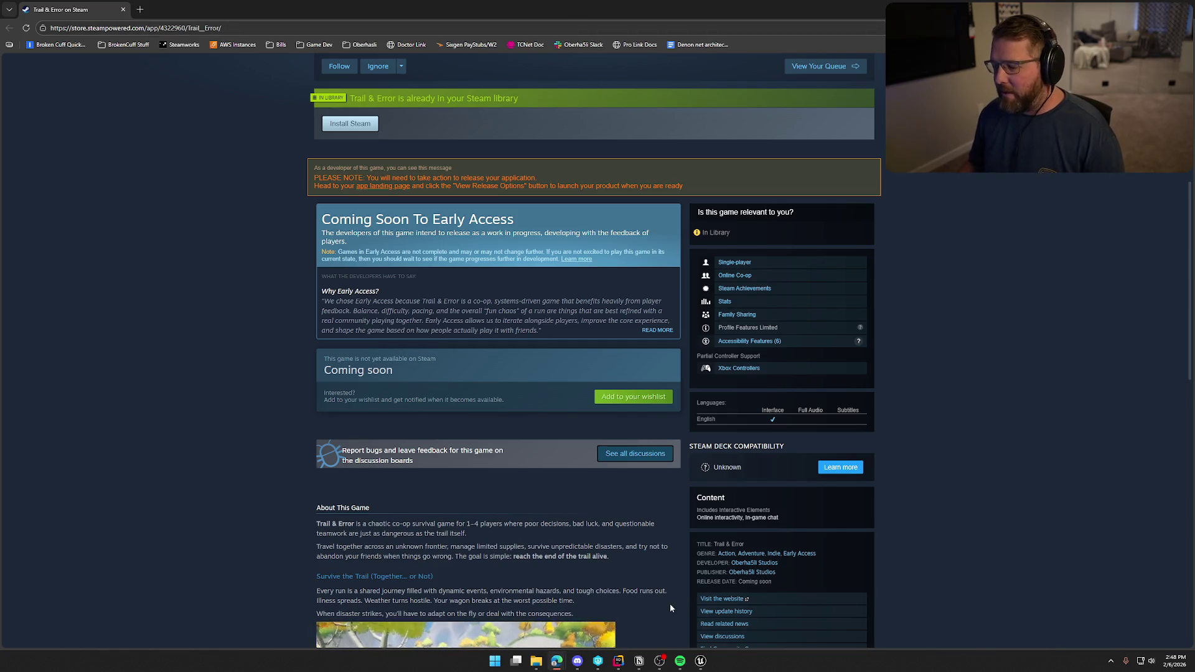
key(alt+Tab)
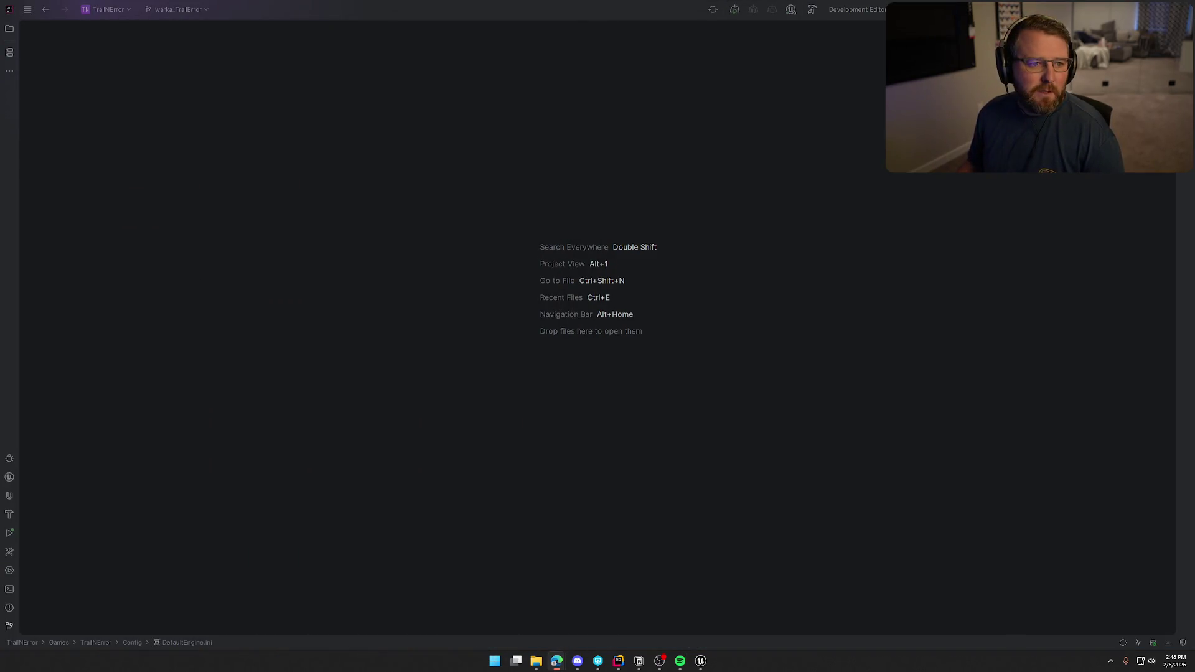
- Switch to Unreal Editor and open the Content Drawer at Content/Maps, showing TrailMap and GameWorld
click(702, 653)
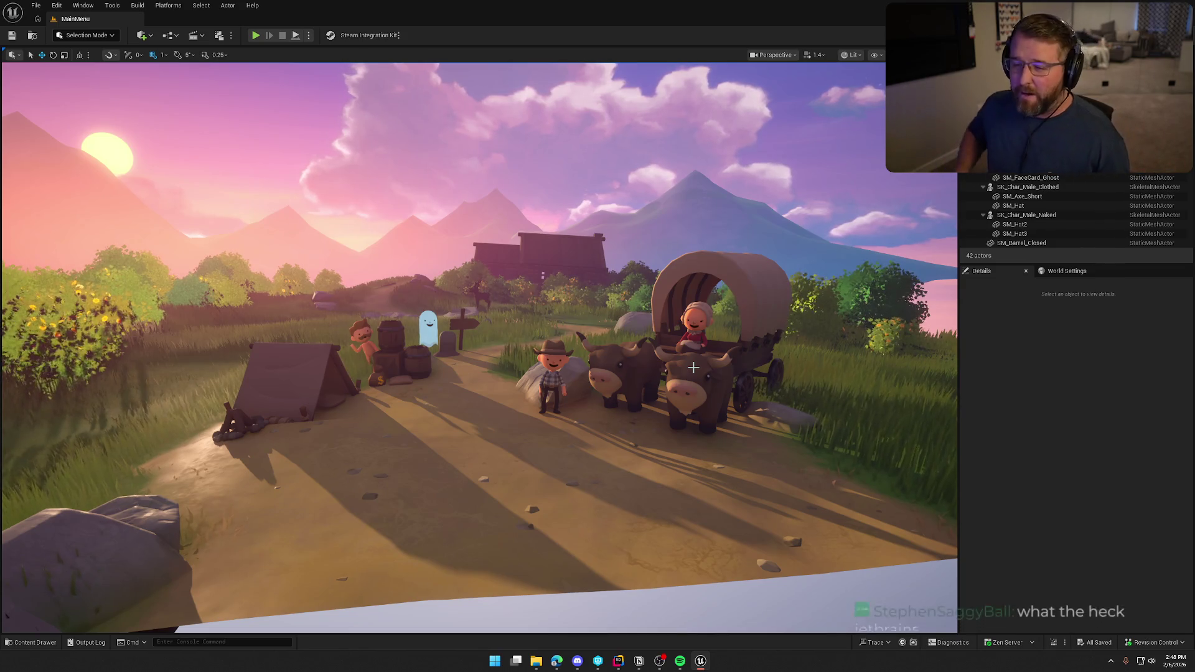
scroll(697, 370, up, 6)
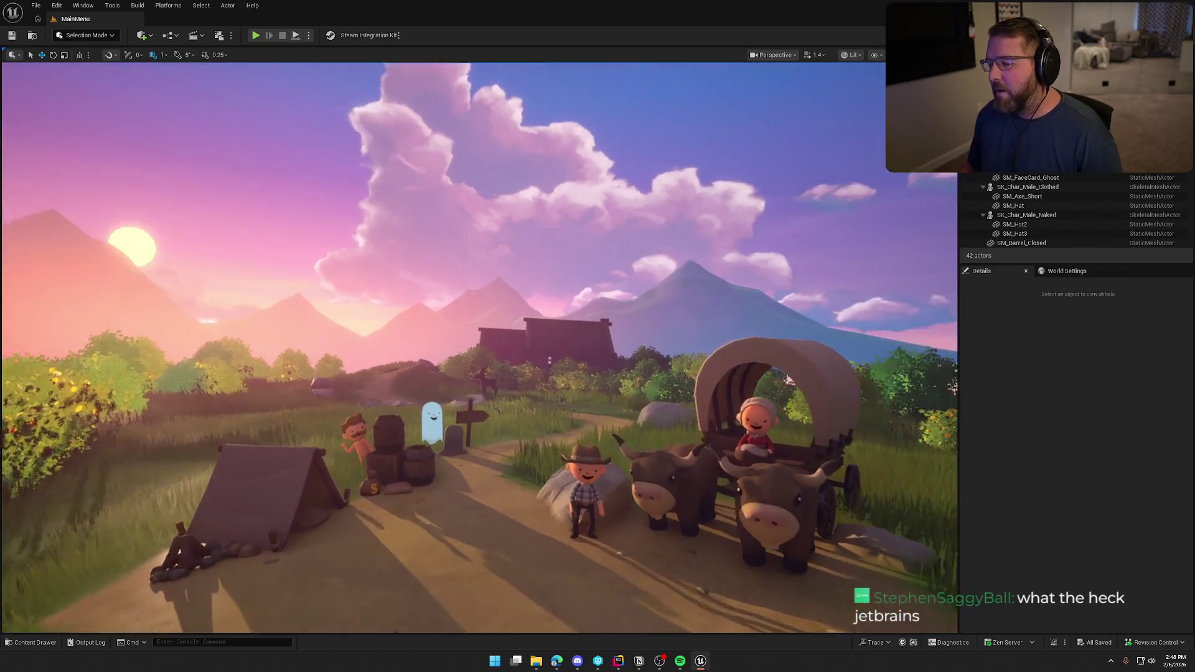
scroll(710, 376, down, 6)
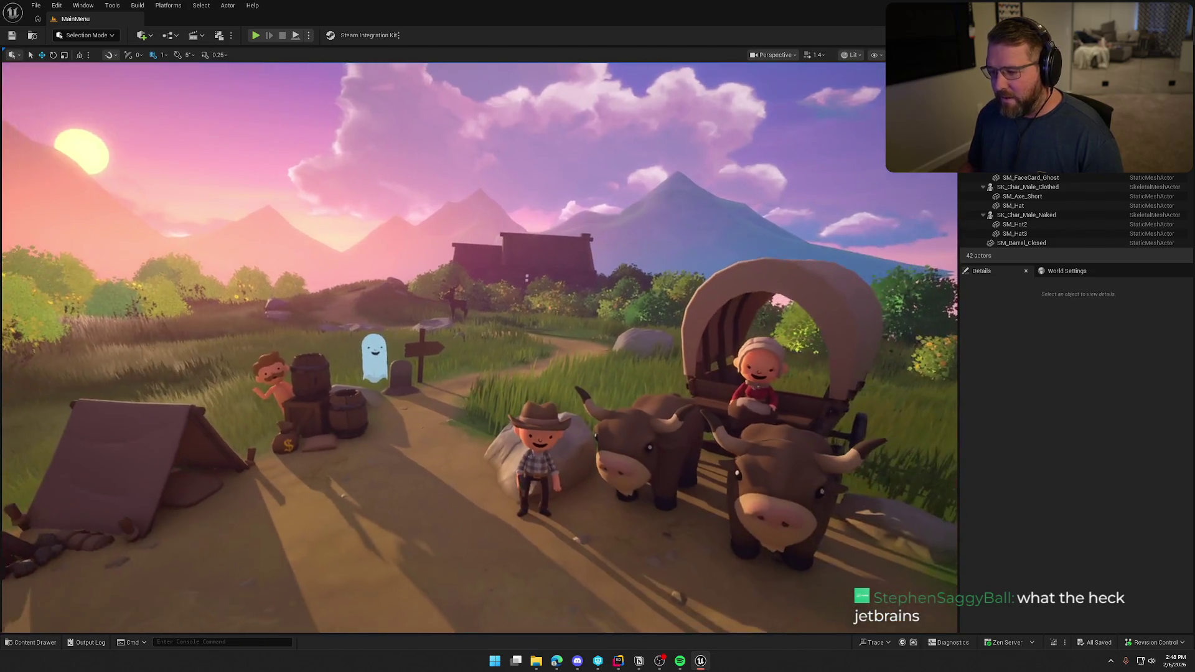
key(ctrl+space)
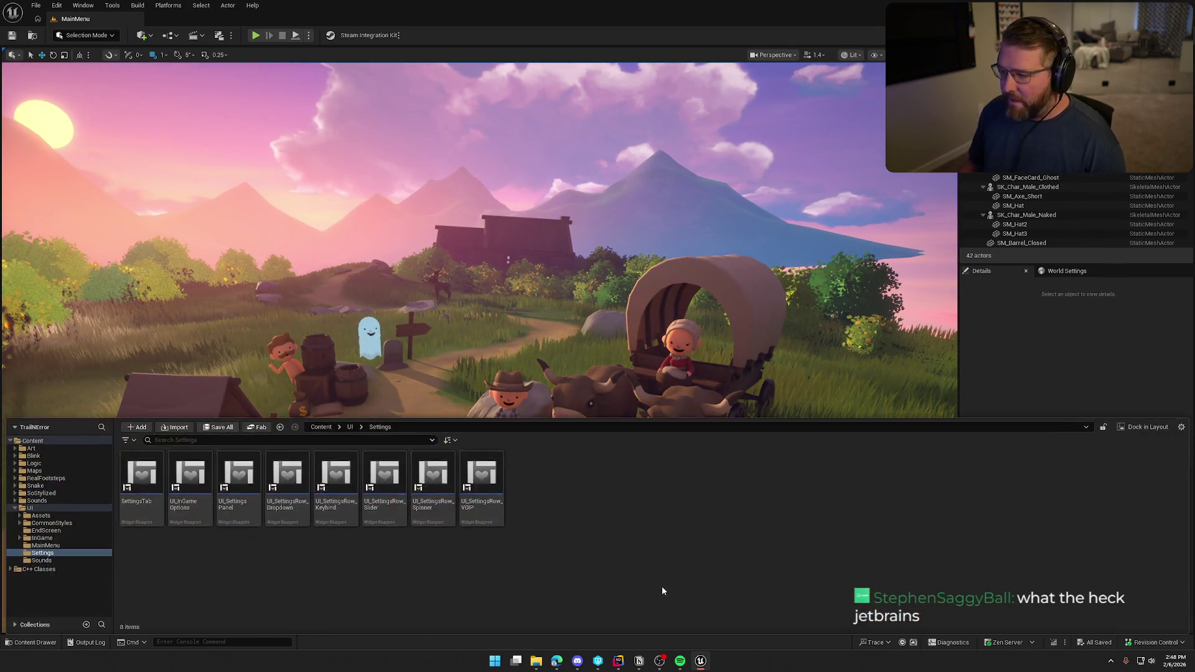
click(1032, 347)
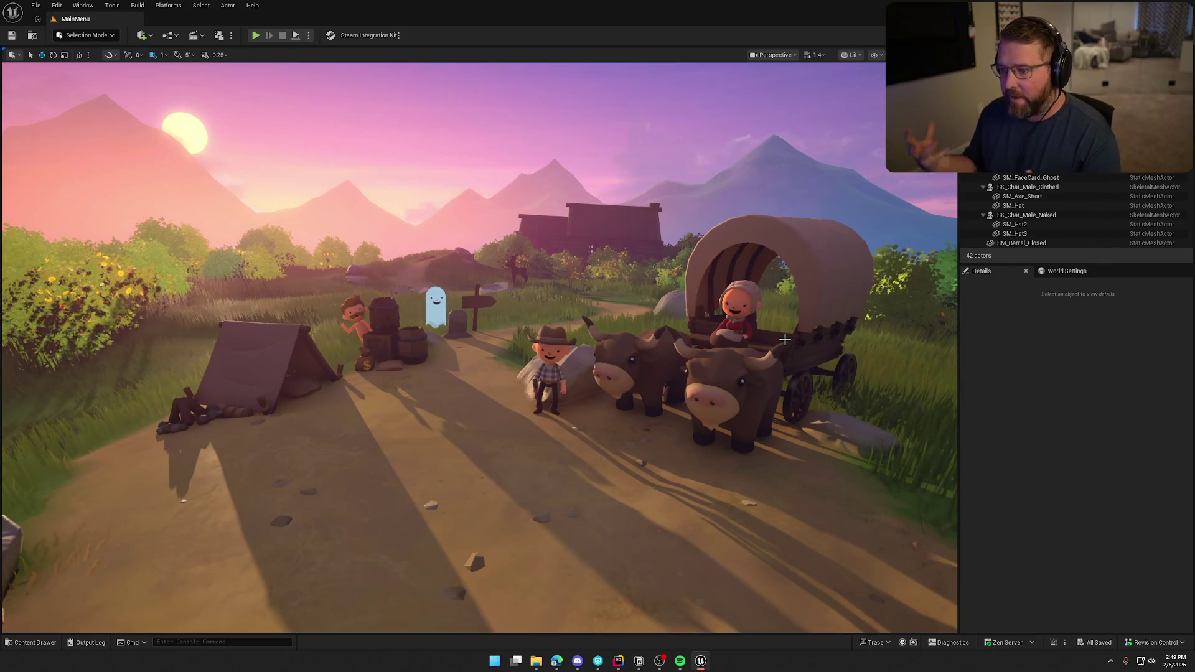
drag(784, 339, 803, 341)
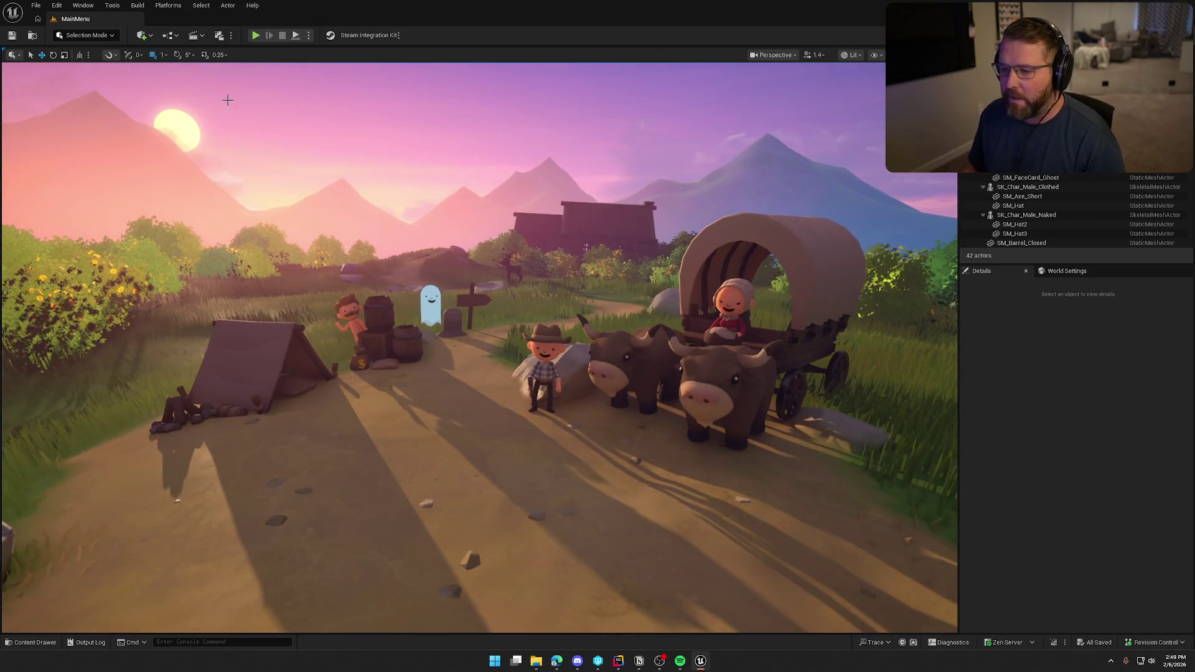
click(31, 642)
click(34, 471)
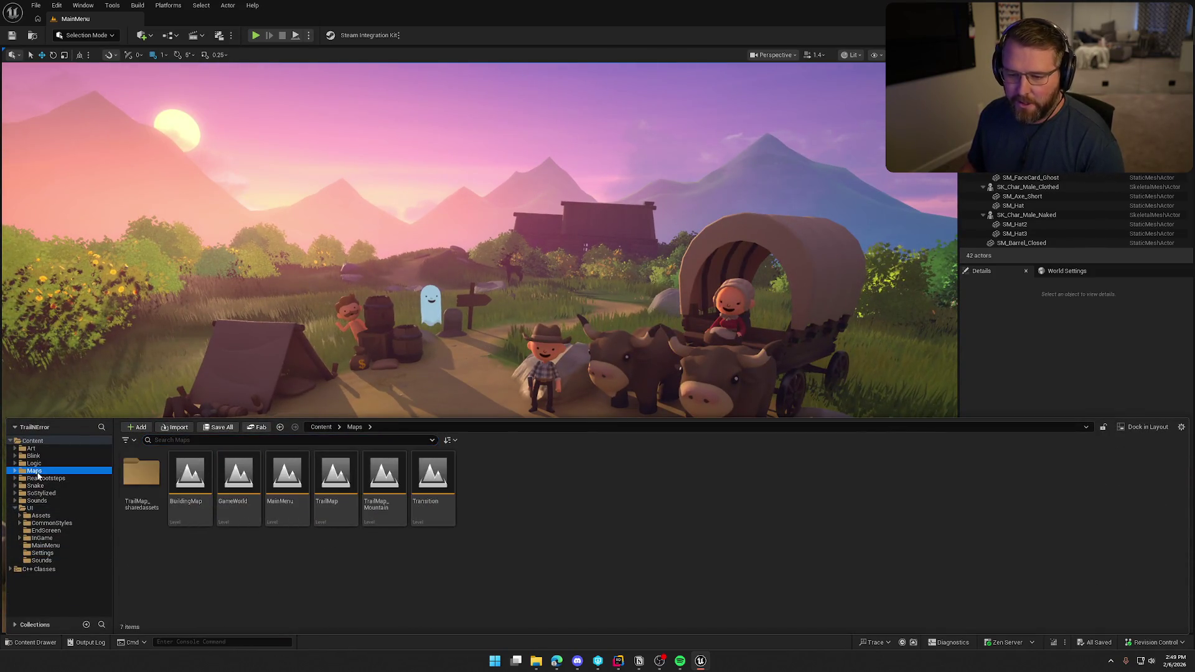
- Load the TrailMap level from the Maps folder in place of MainMenu
click(336, 482)
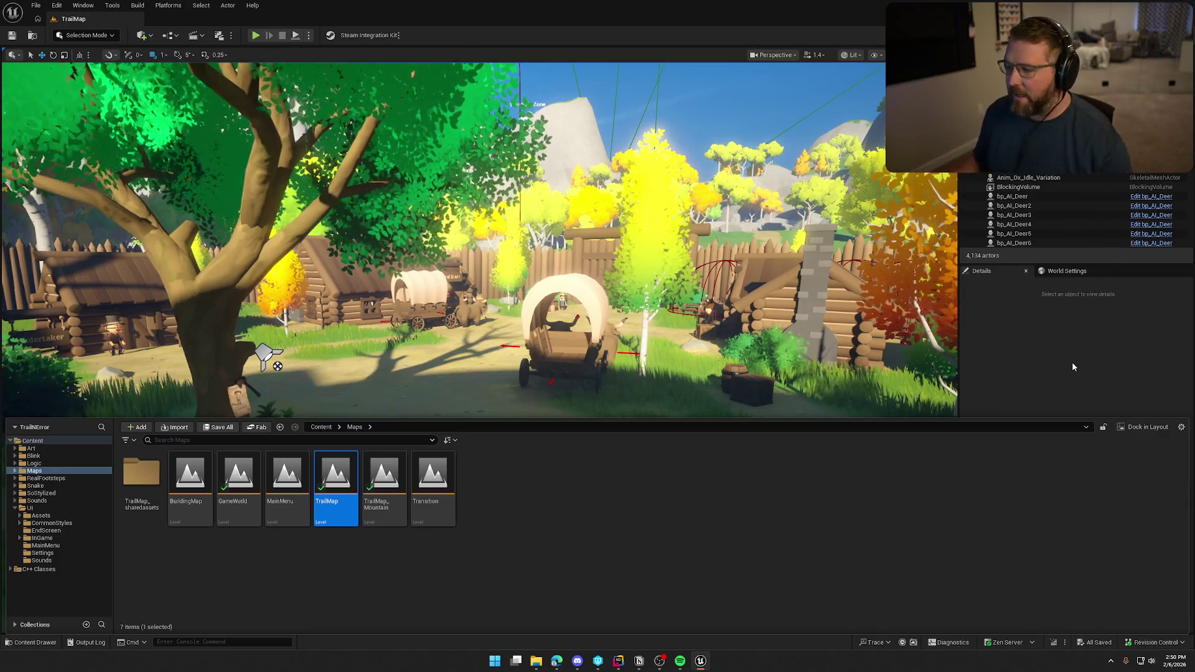
- Fly the camera past the wagon and cliffs to the lake island, then show World Settings
click(1067, 369)
mouse_move(479, 348)
mouse_down()
mouse_move(480, 311)
mouse_move(479, 438)
mouse_up()
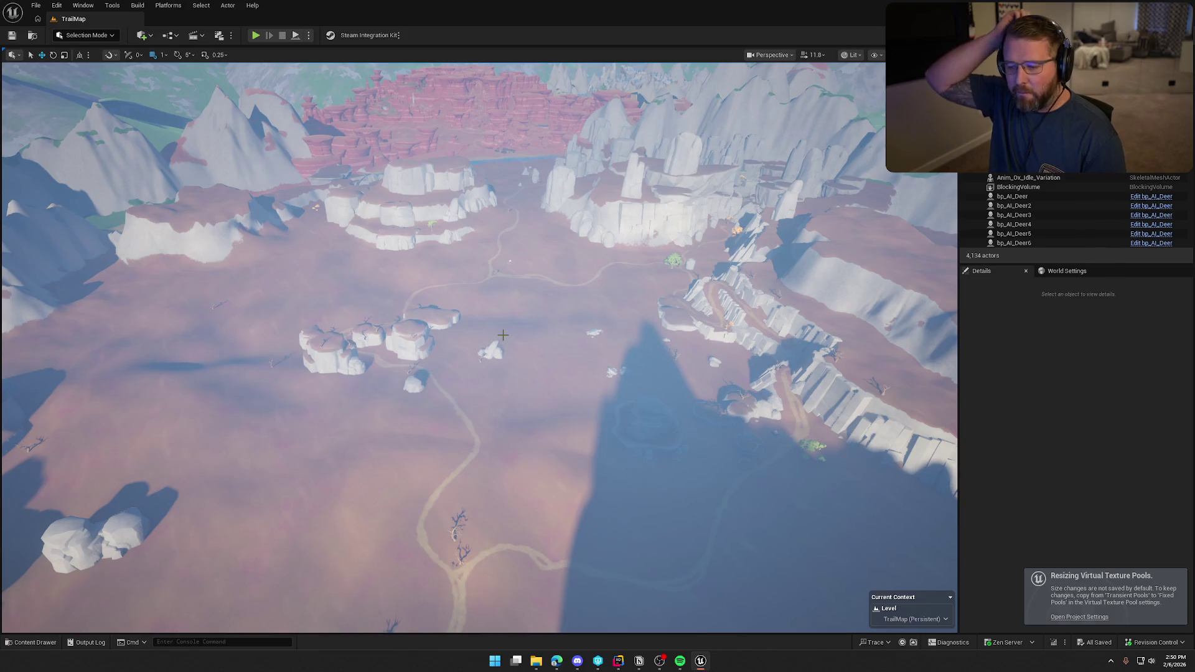
drag(503, 335, 492, 312)
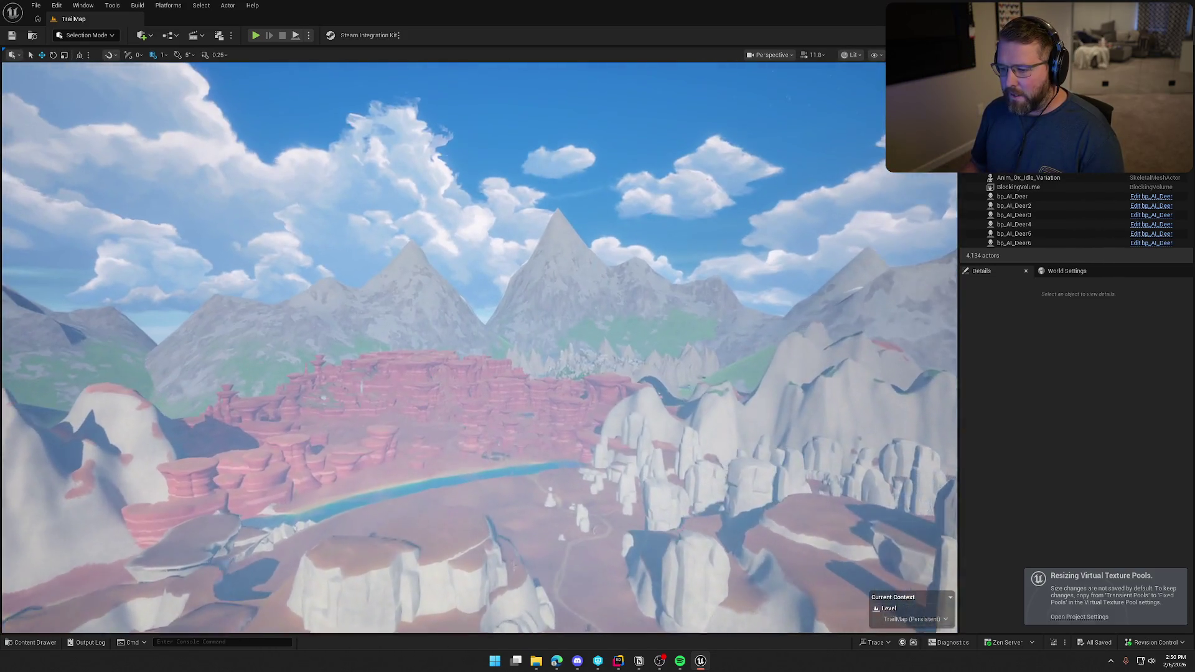
scroll(479, 349, up, 3)
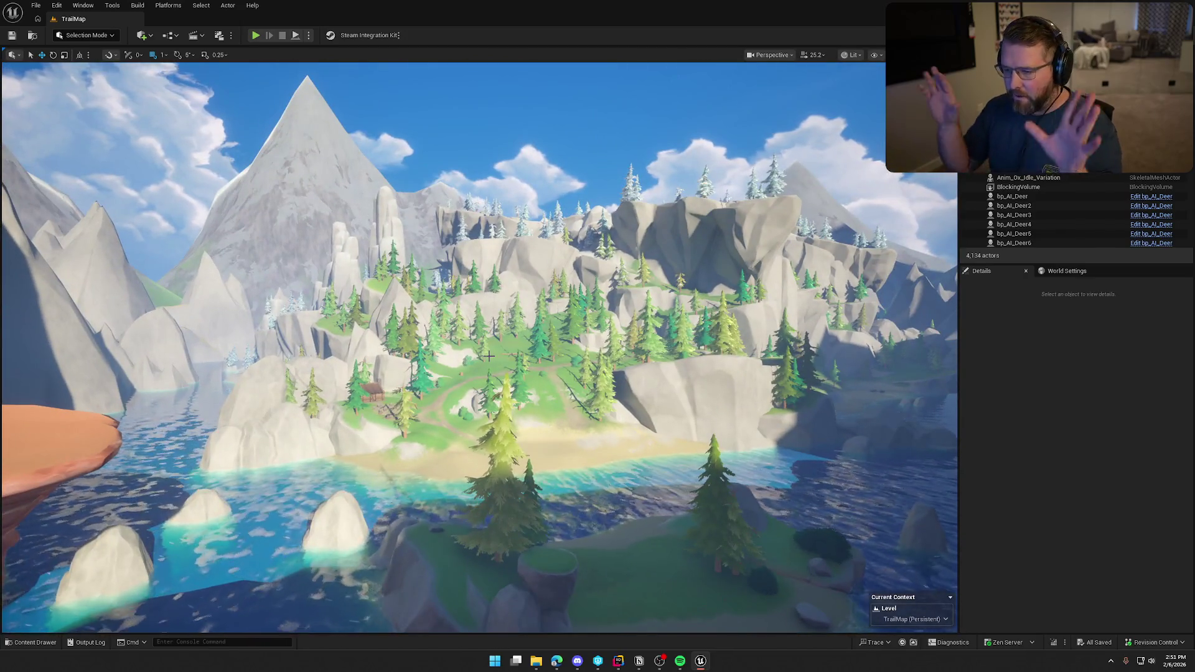
drag(488, 356, 489, 398)
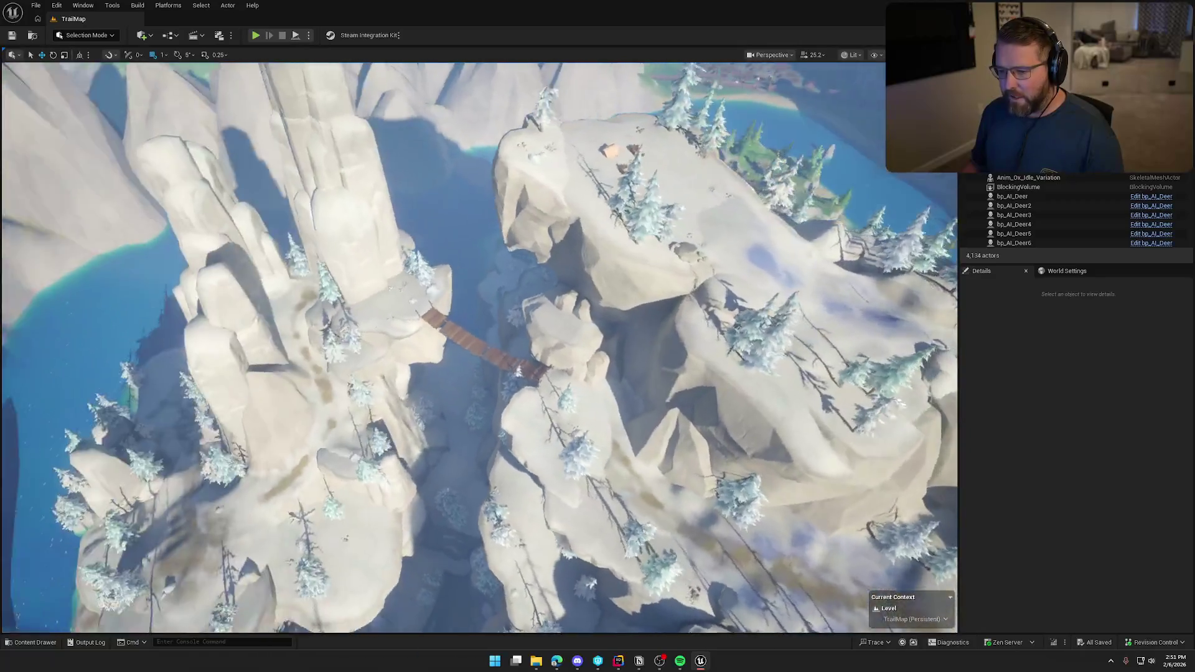
drag(518, 372, 517, 432)
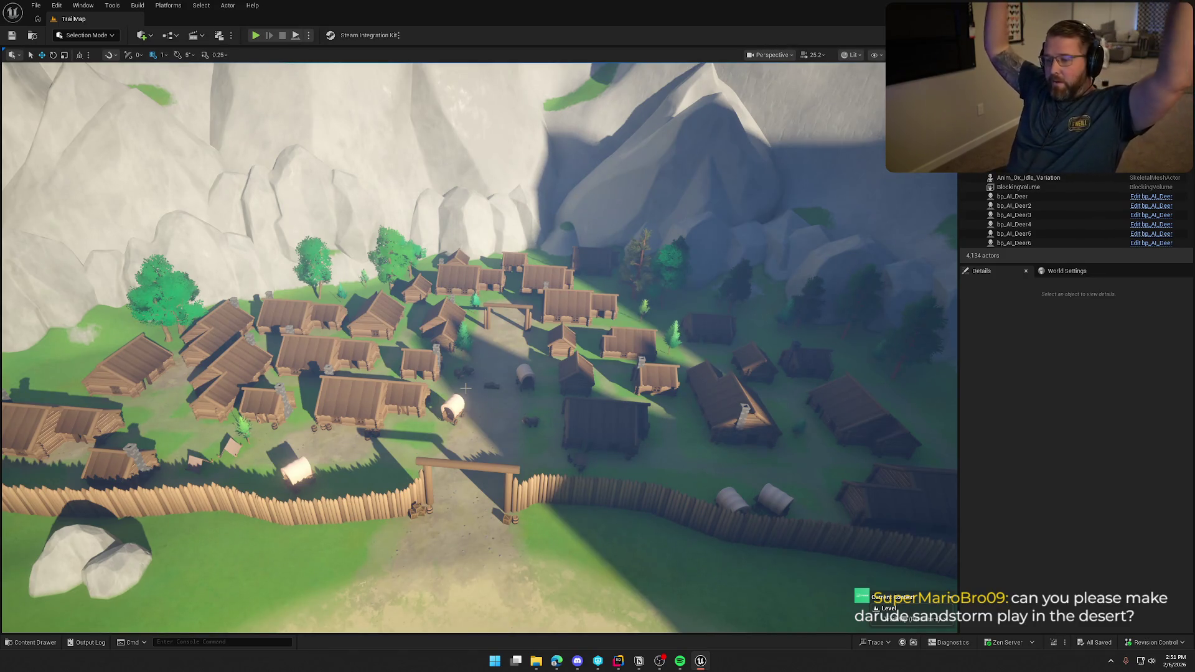
click(1067, 271)
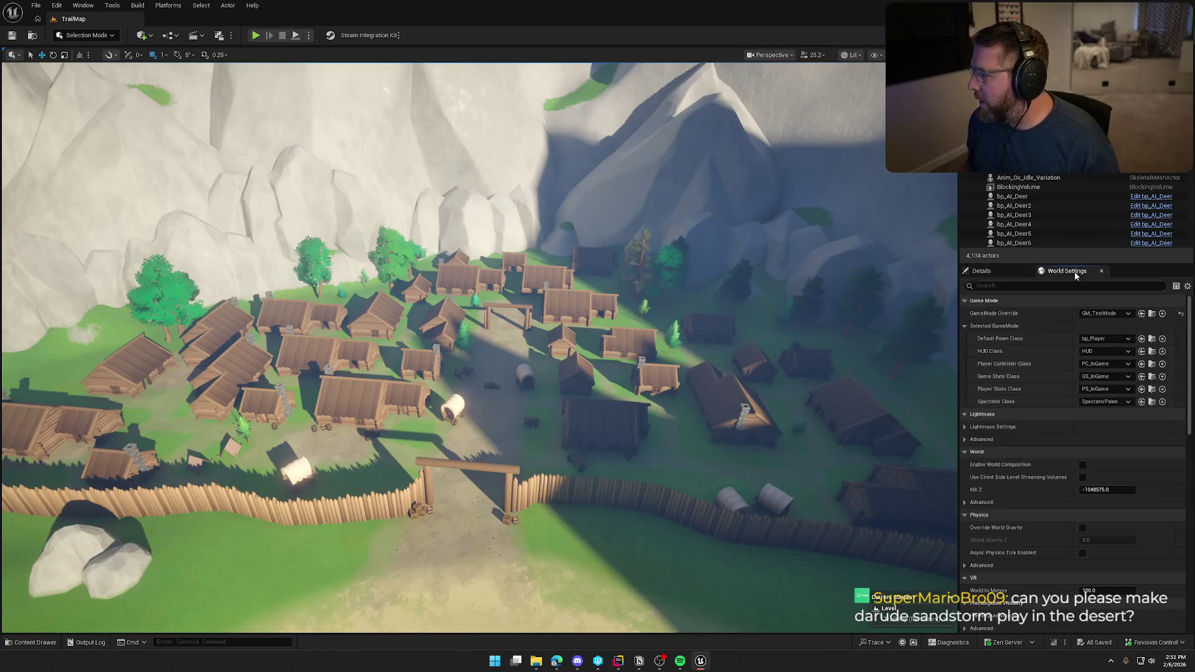
- Set TrailMap's GameMode Override to GM_InGame and launch Play In Editor with Alt+P
click(1105, 313)
click(1071, 347)
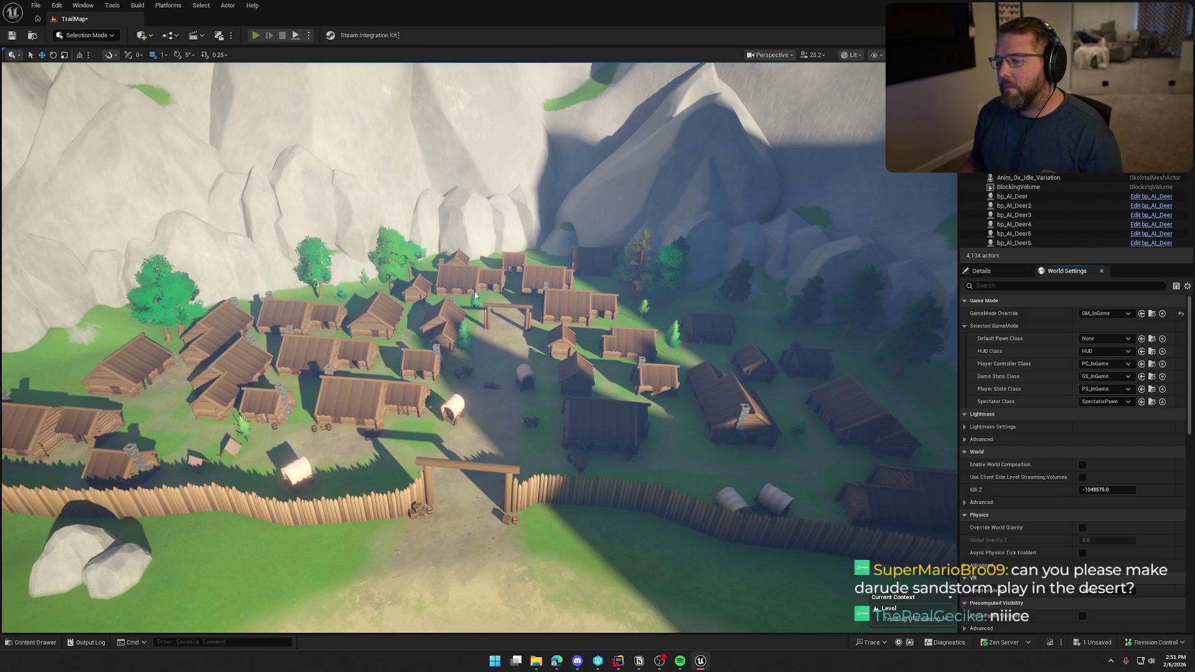
key(alt+p)
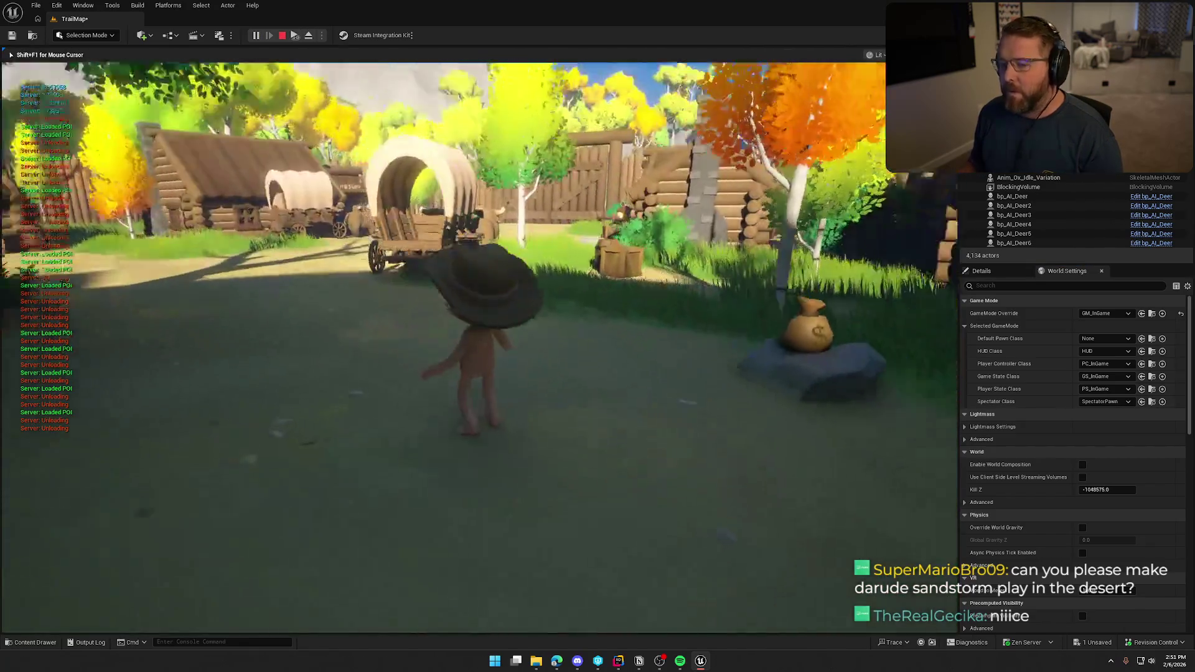
- Pick up the money sack and carry it to the back of the wagon
key(w)
key(e)
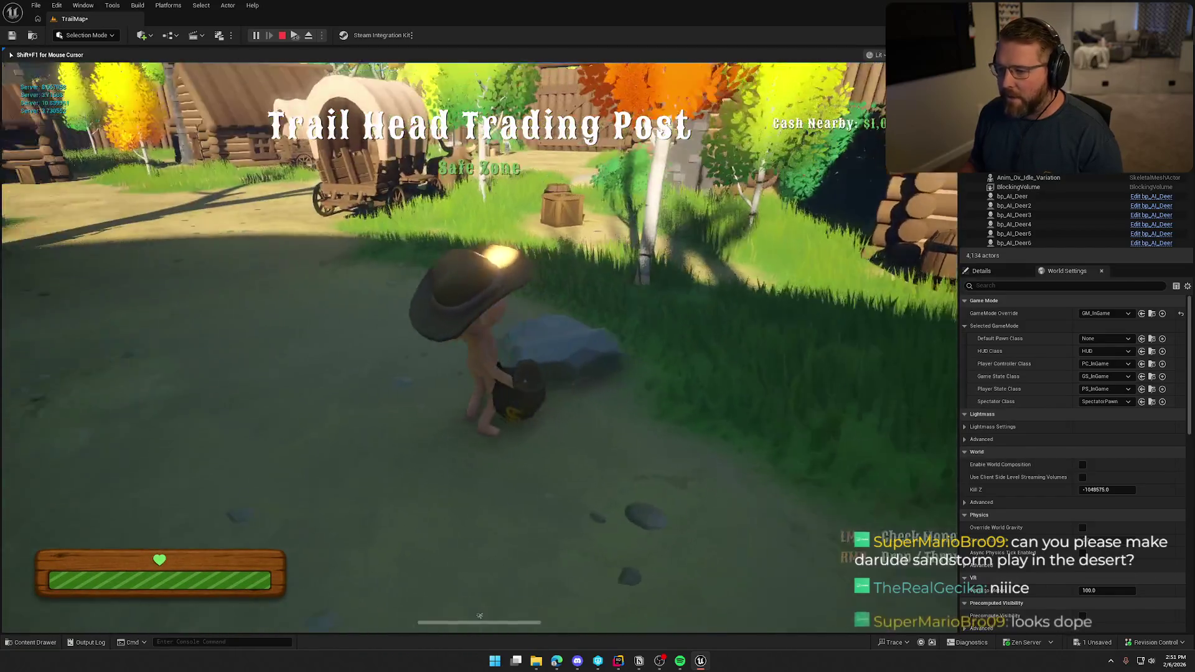
key(w)
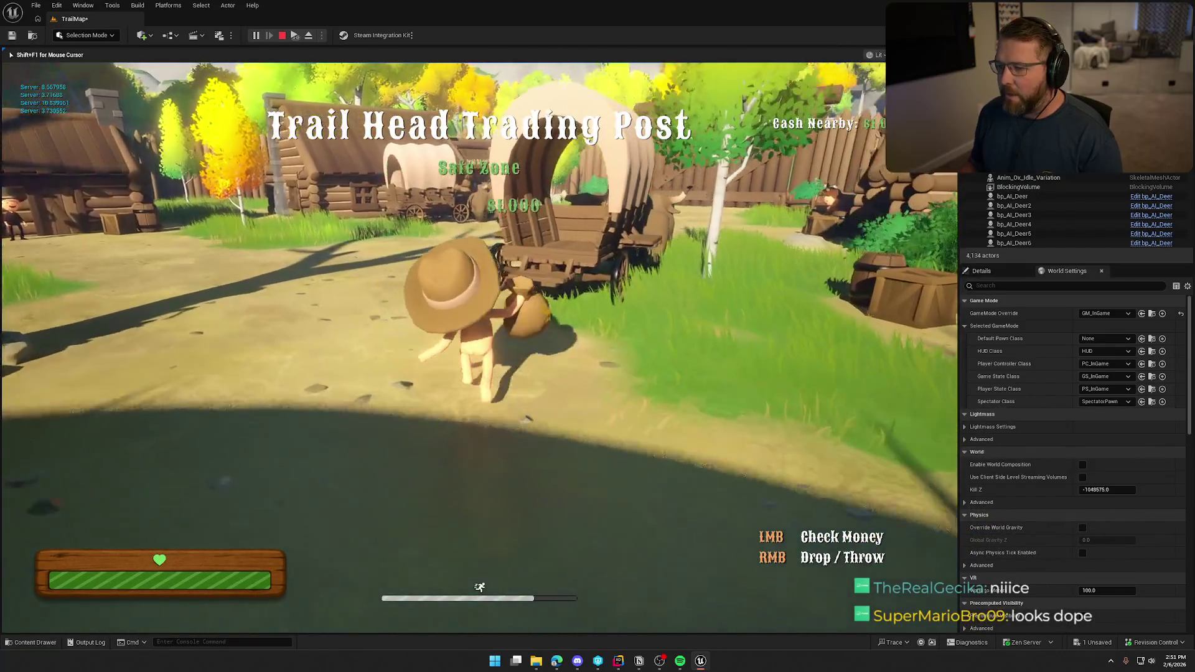
key(w)
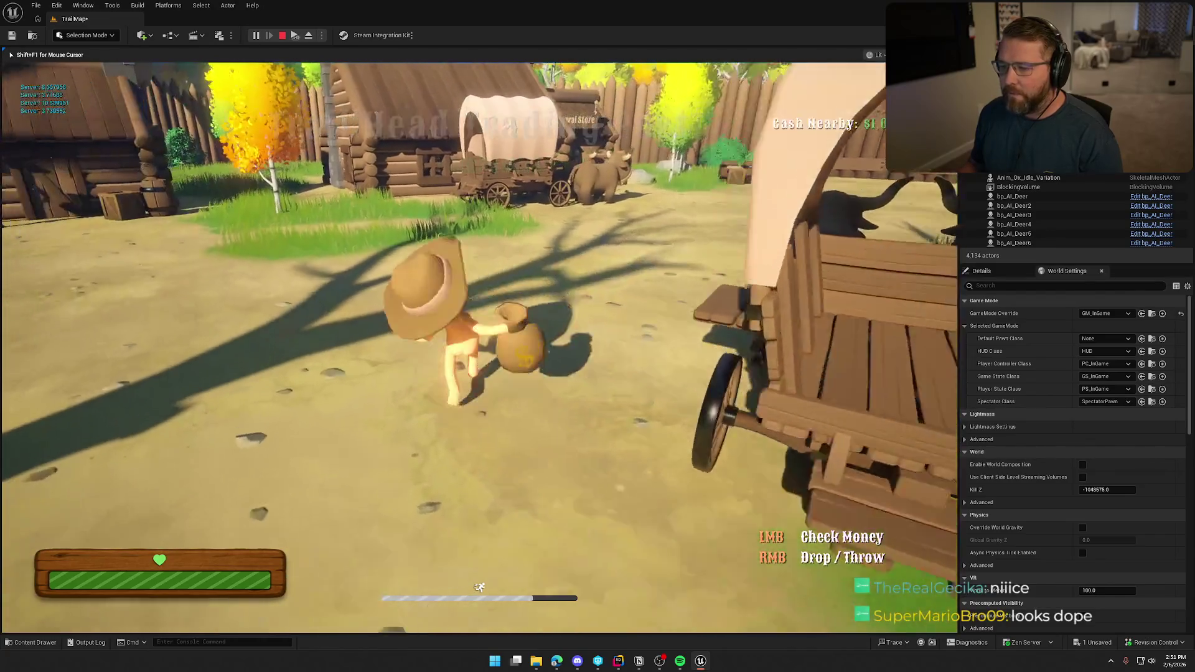
key(w)
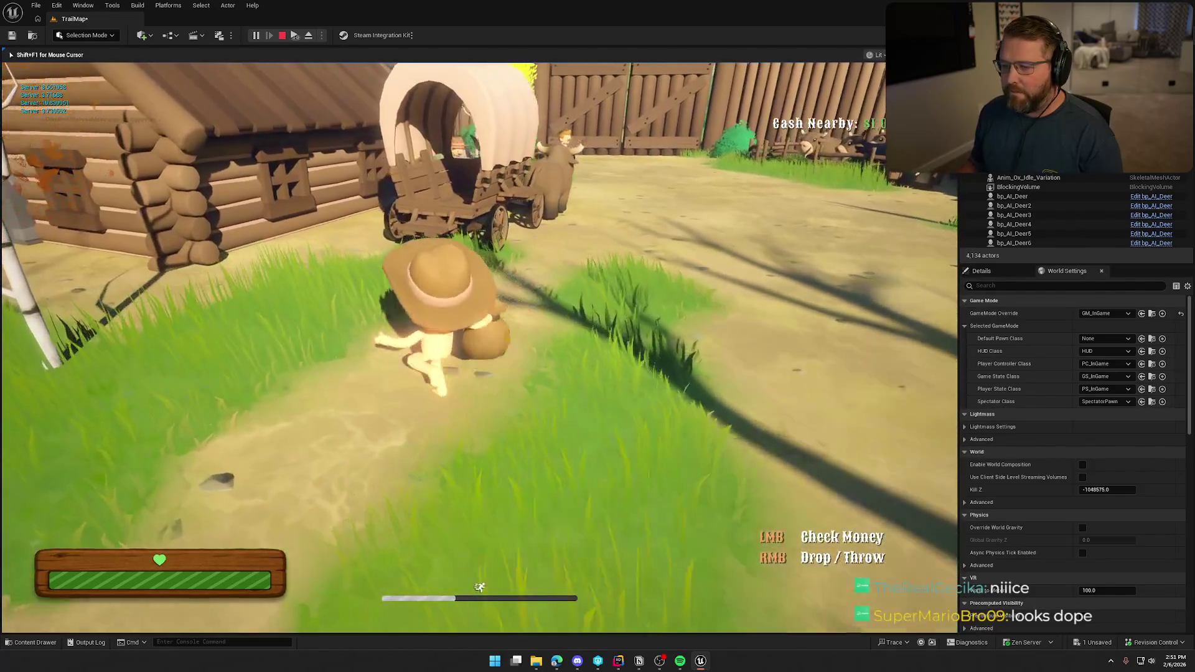
key(w)
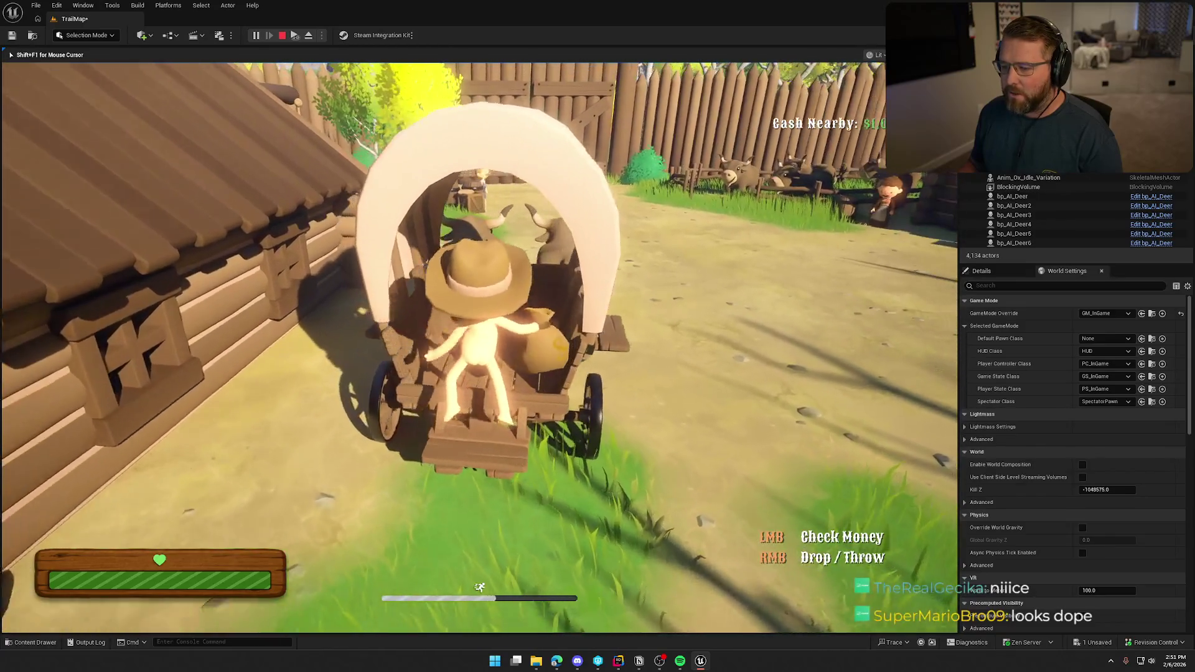
- Drop the sack into the wagon and walk into the trading post shop
key(s)
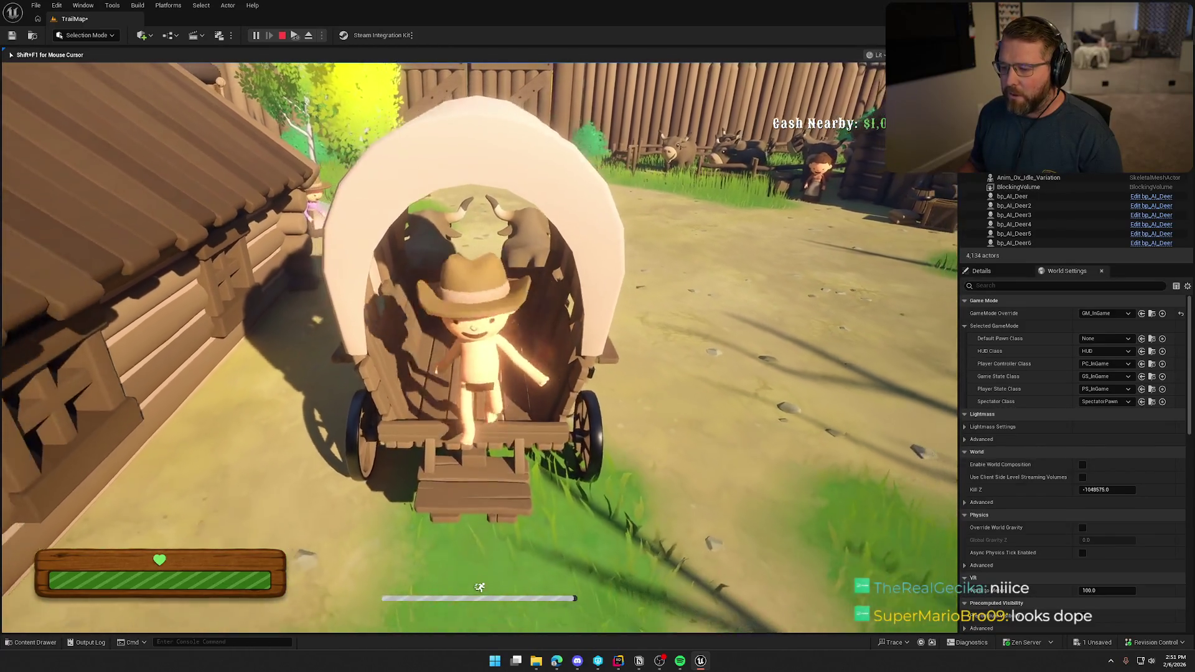
key(s)
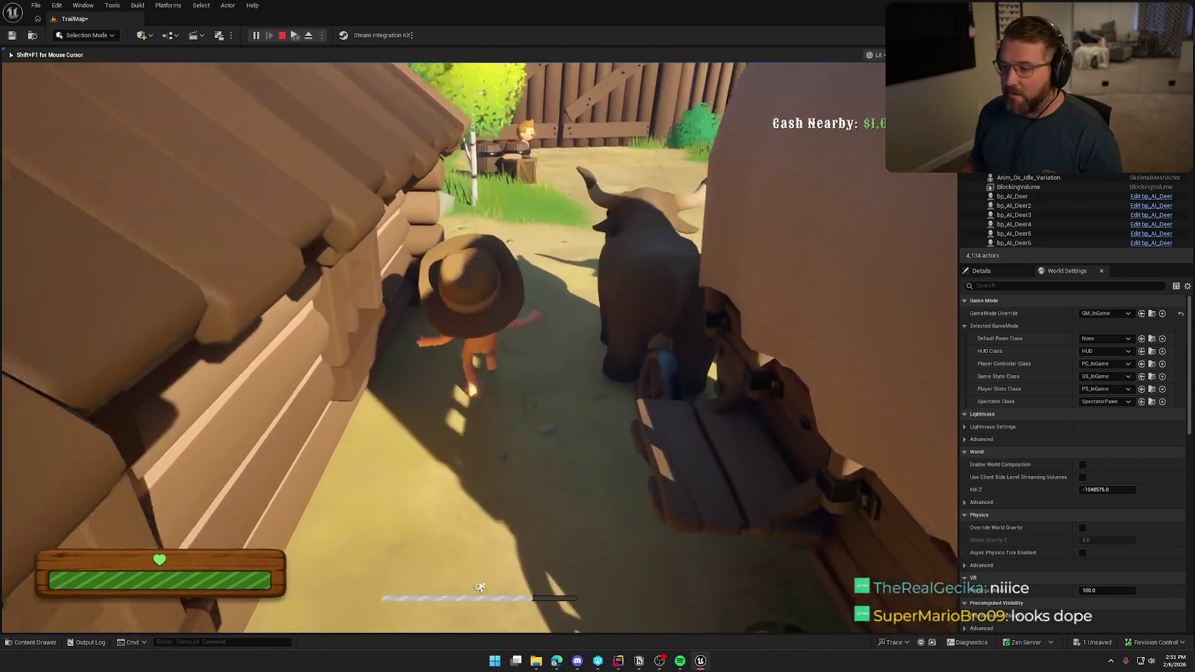
key(w)
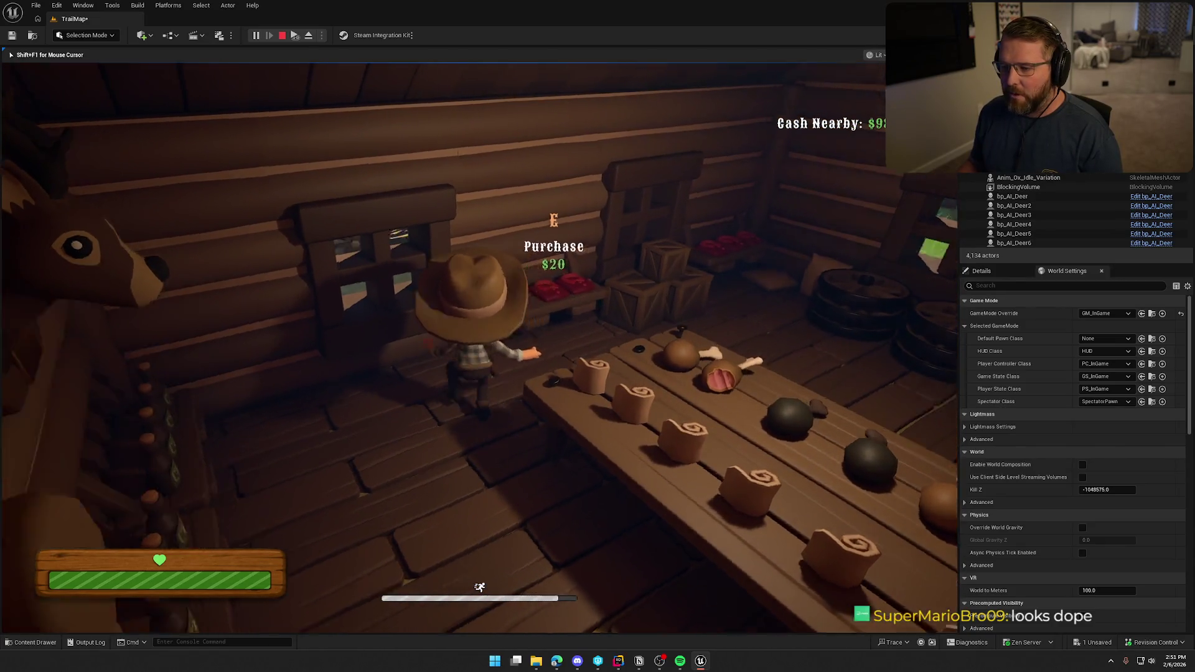
- Walk out of the shop past the tree and sprint over to the oxen and covered wagon
key(a)
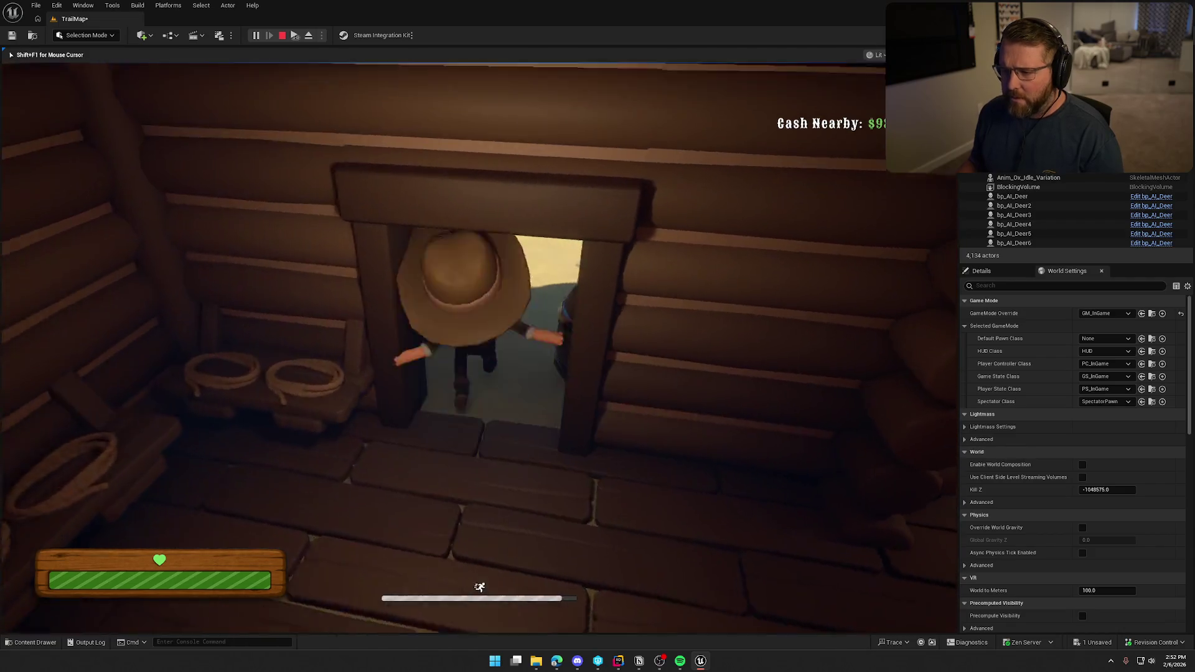
key(w)
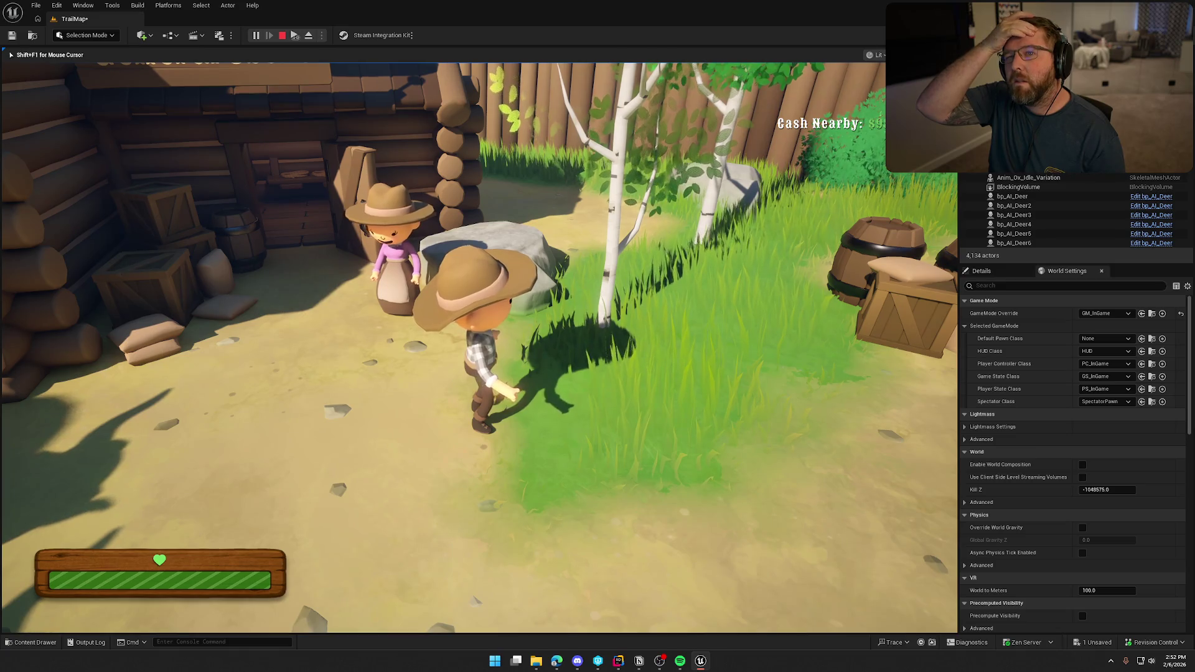
key(w)
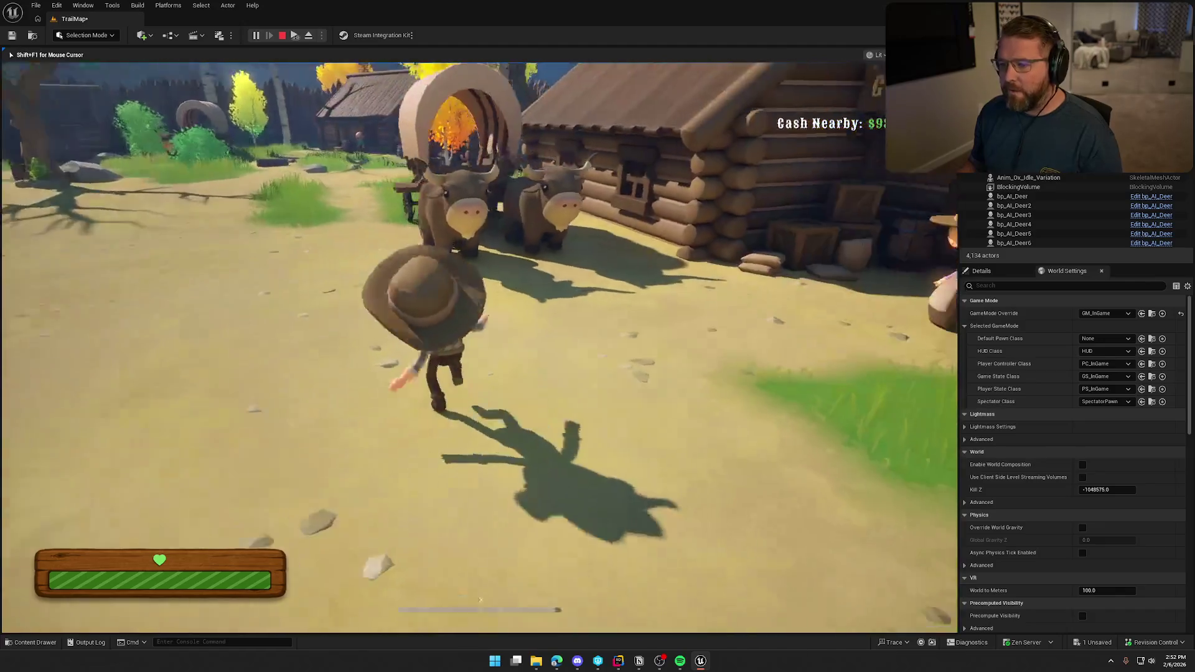
key(shift)
- Board the covered wagon, hop out and back in, and drive it through the fort gate
key(e)
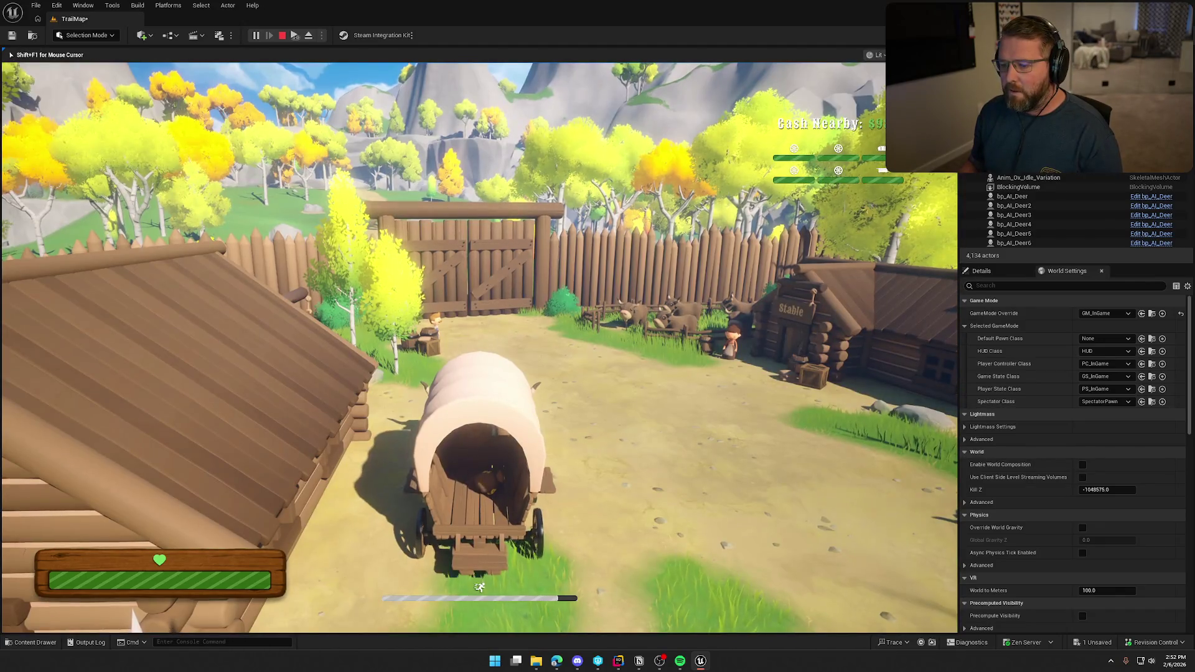
key(w)
key(a)
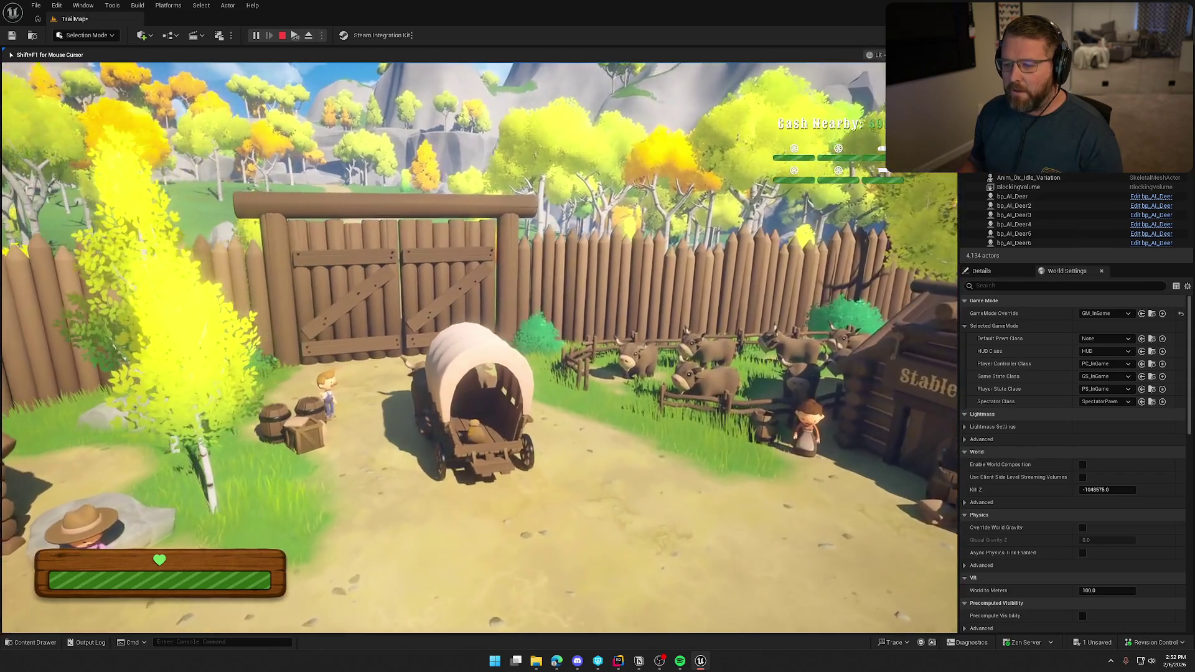
key(e)
key(w)
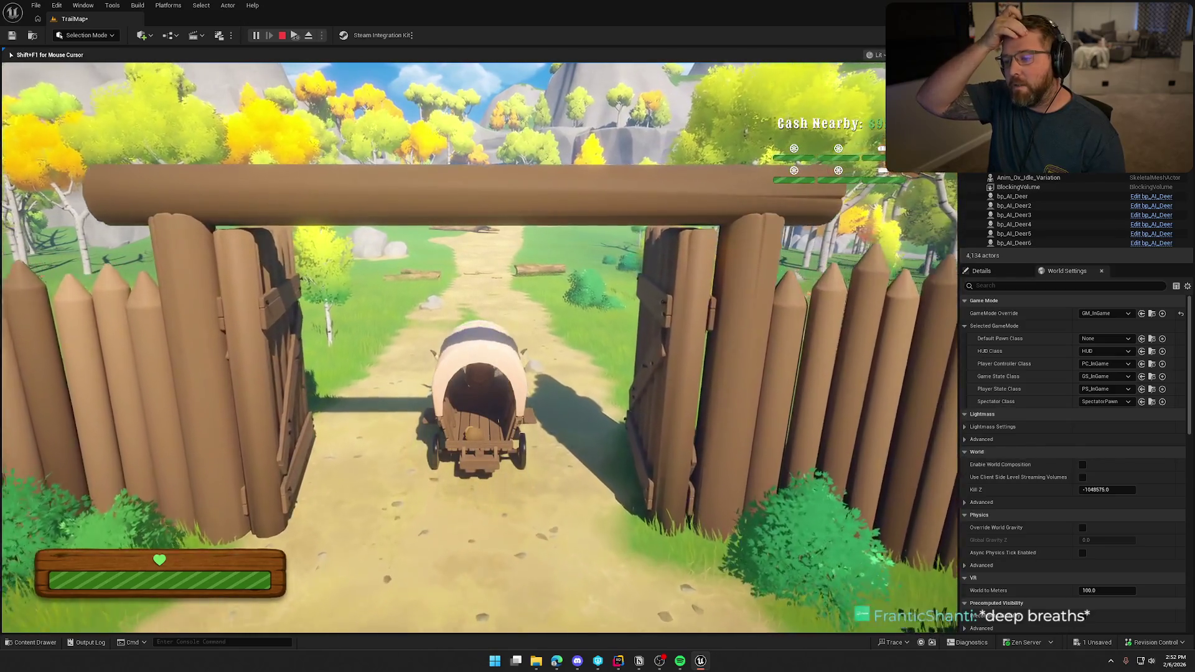
key(w)
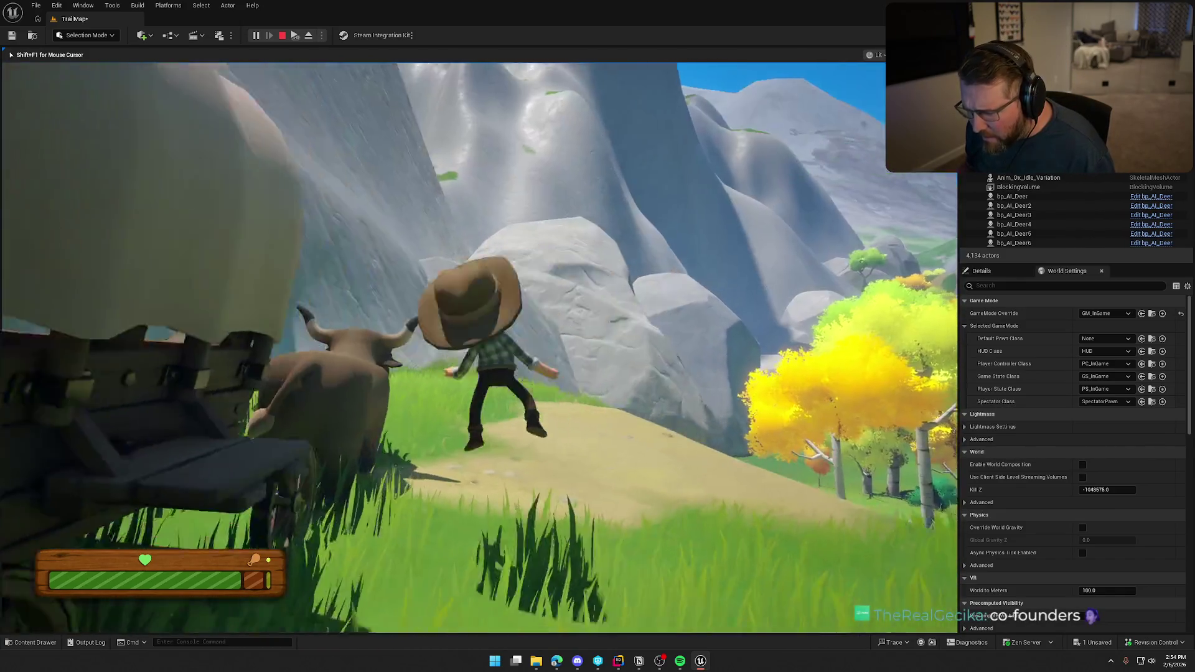
- Sprint across the meadow and between the rocks checking for gaps, then stop the play-test
key(shift+w)
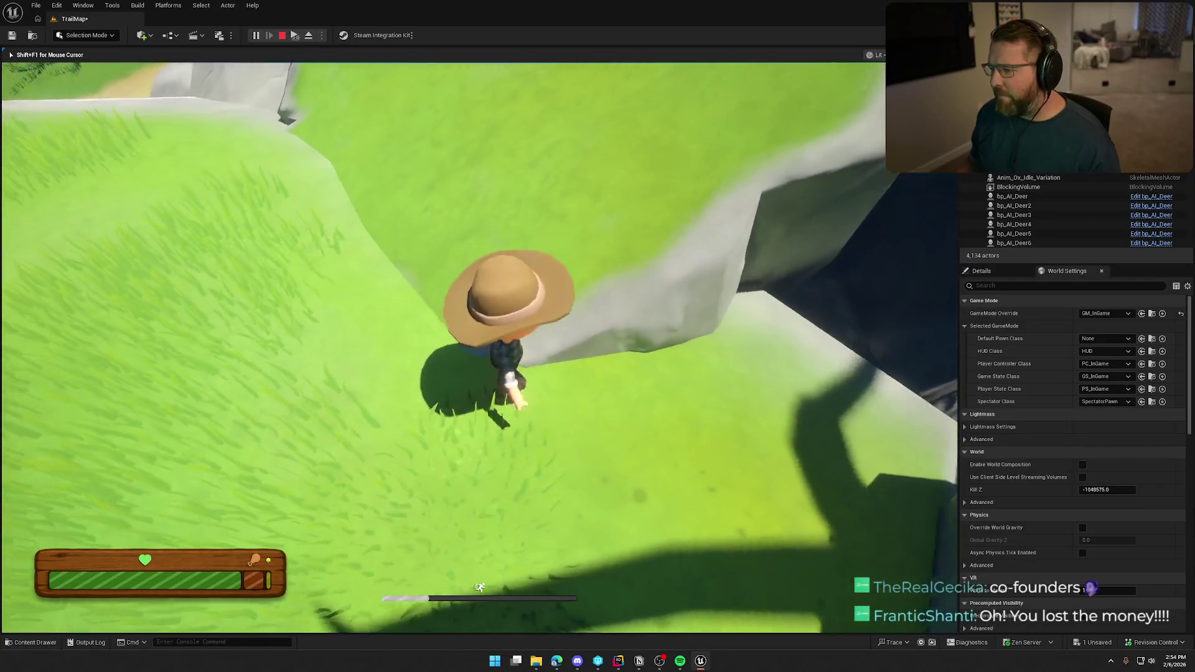
key(w)
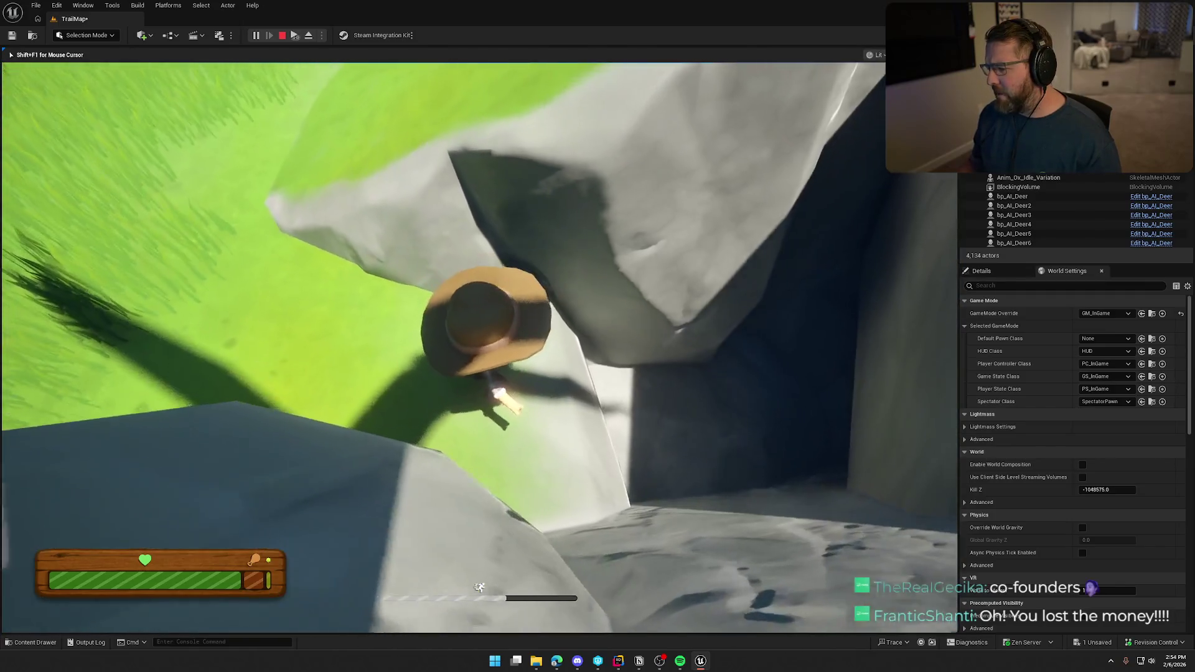
key(shift+w)
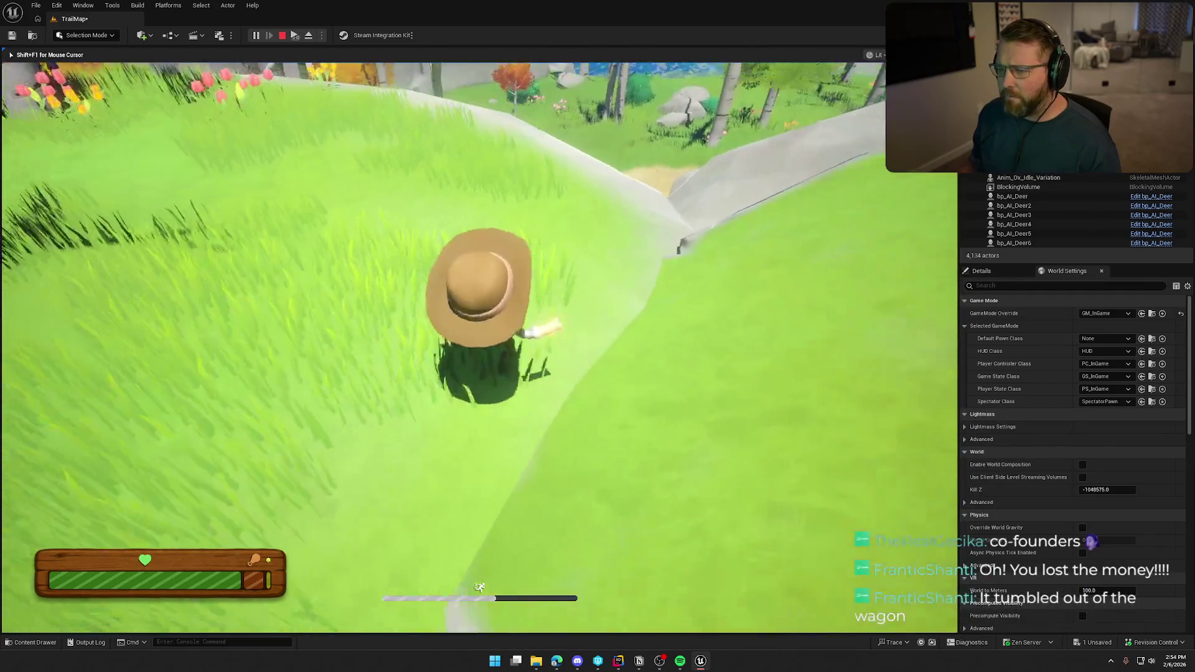
key(shift+w)
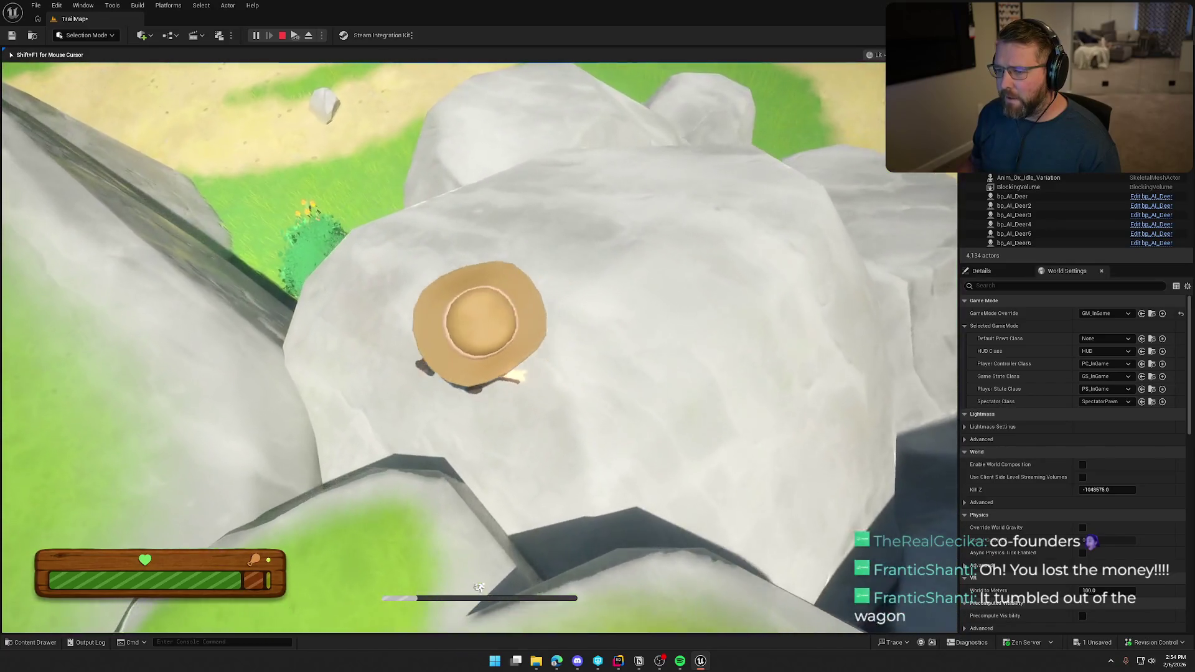
key(w)
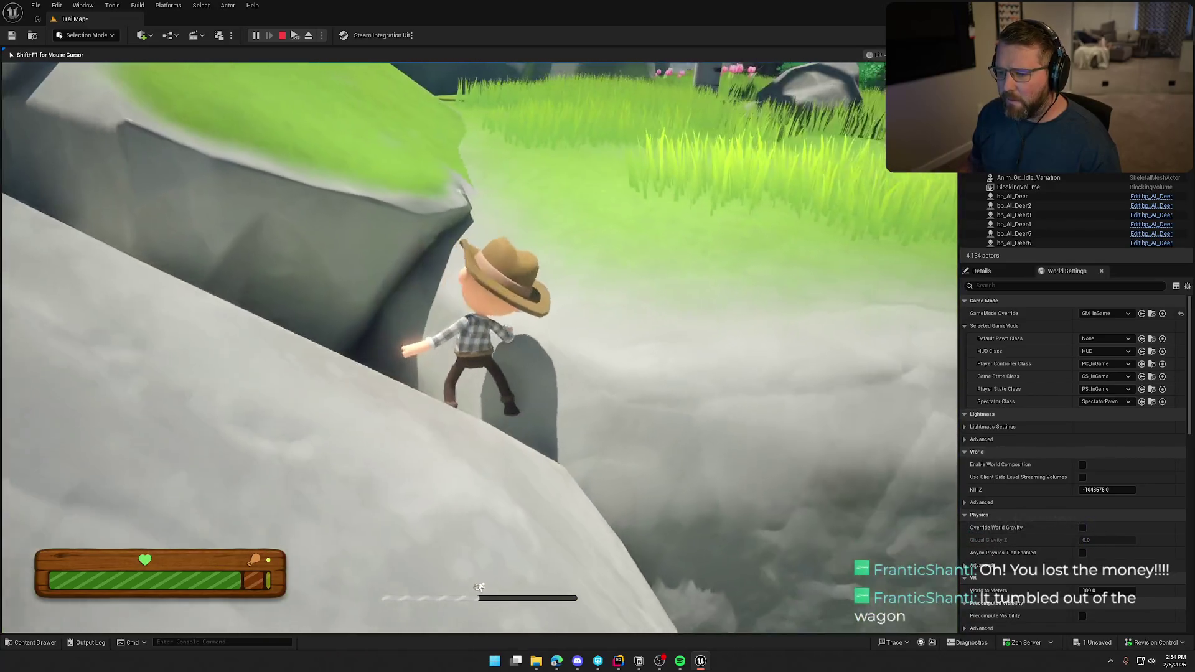
key(w)
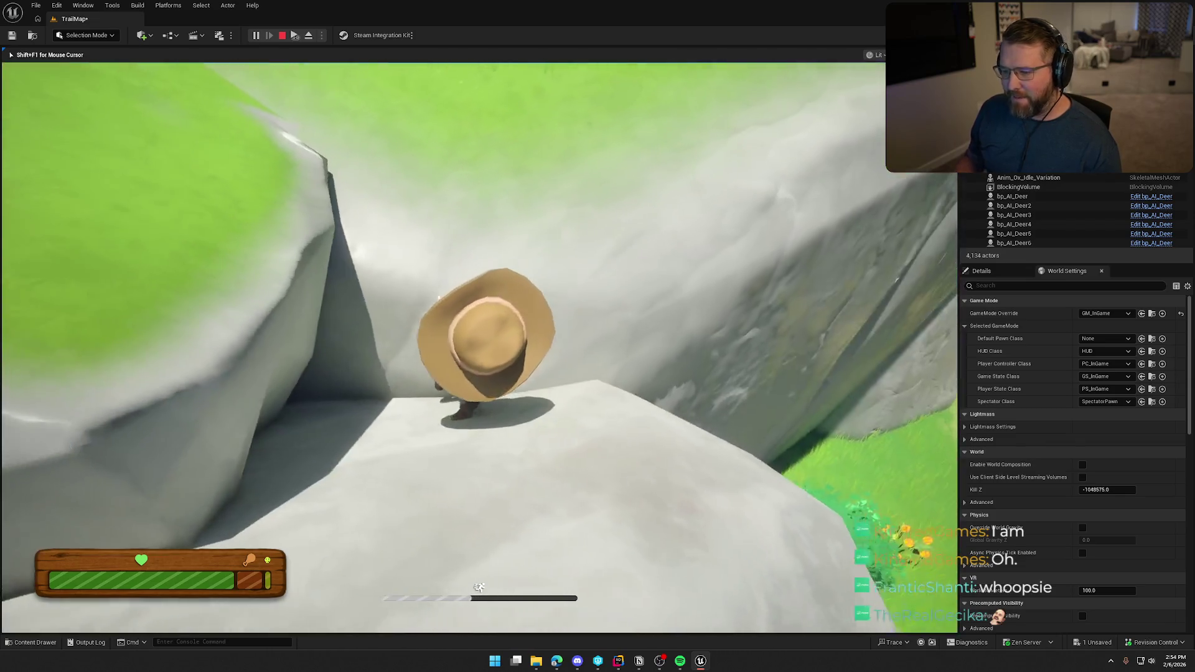
key(Escape)
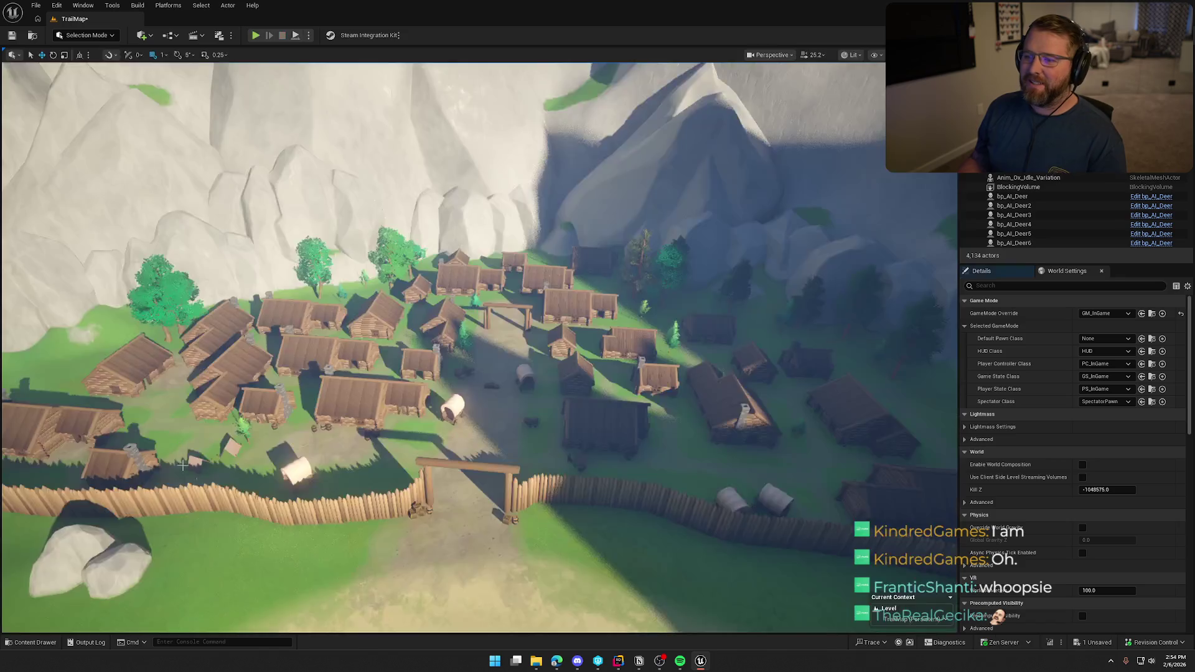
- Frame the forested cliffs and move the green cliff-top mesh up and to the right
key(f)
scroll(475, 381, down, 10)
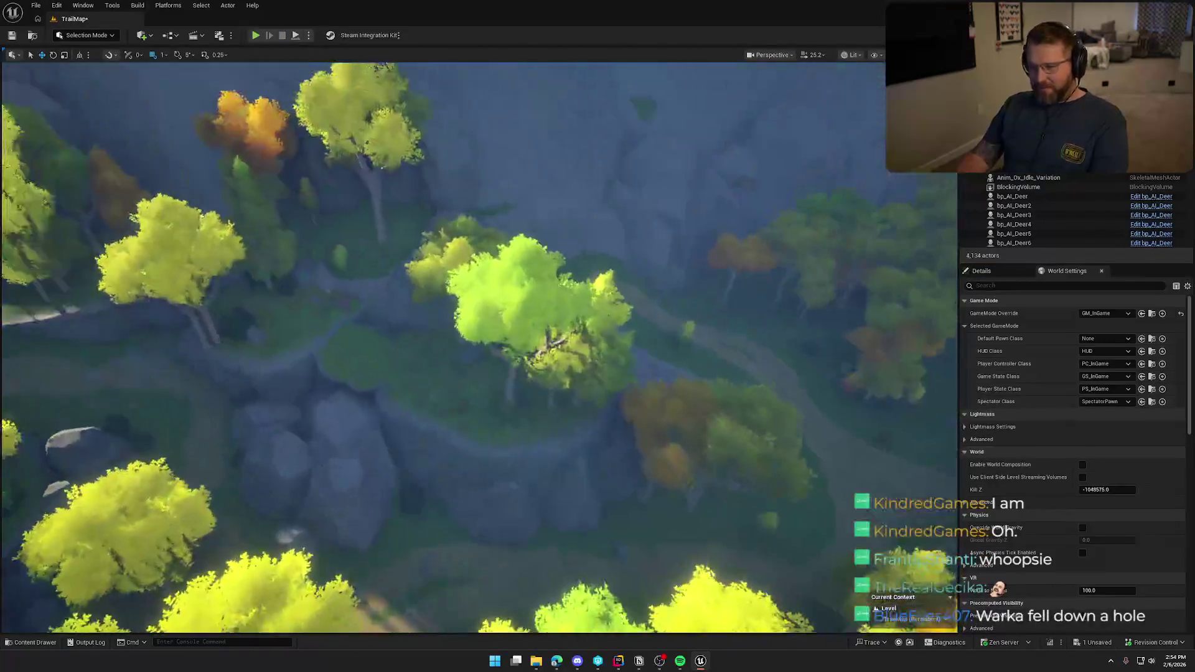
scroll(497, 361, up, 5)
scroll(494, 368, down, 3)
click(547, 345)
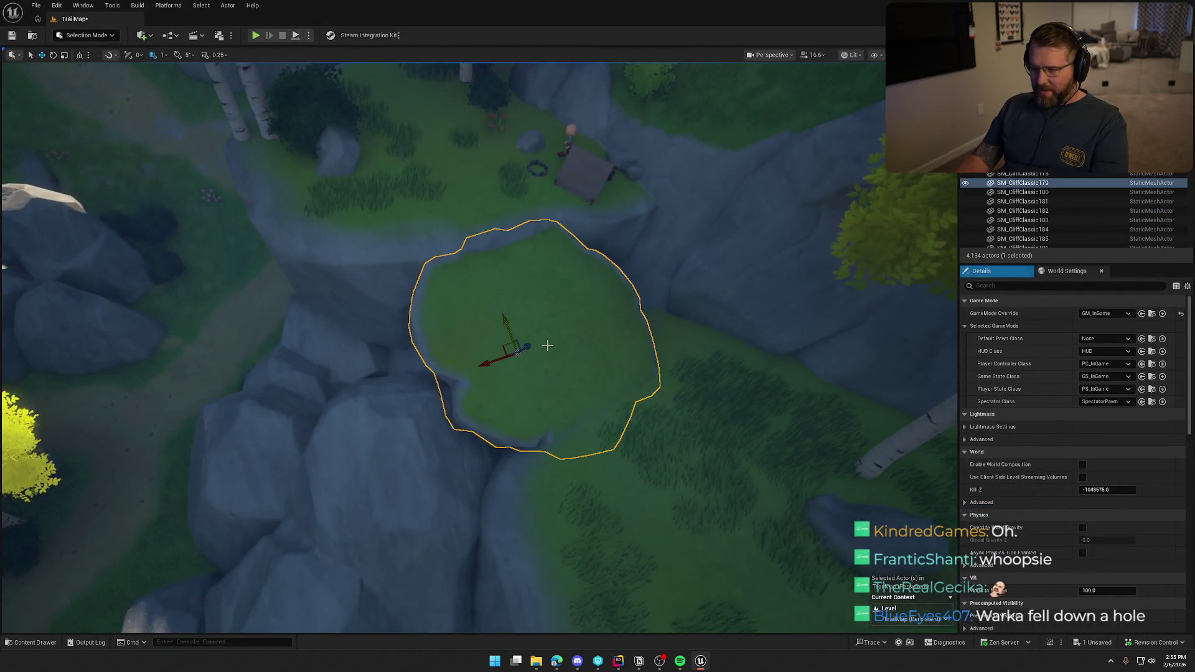
drag(490, 365, 576, 342)
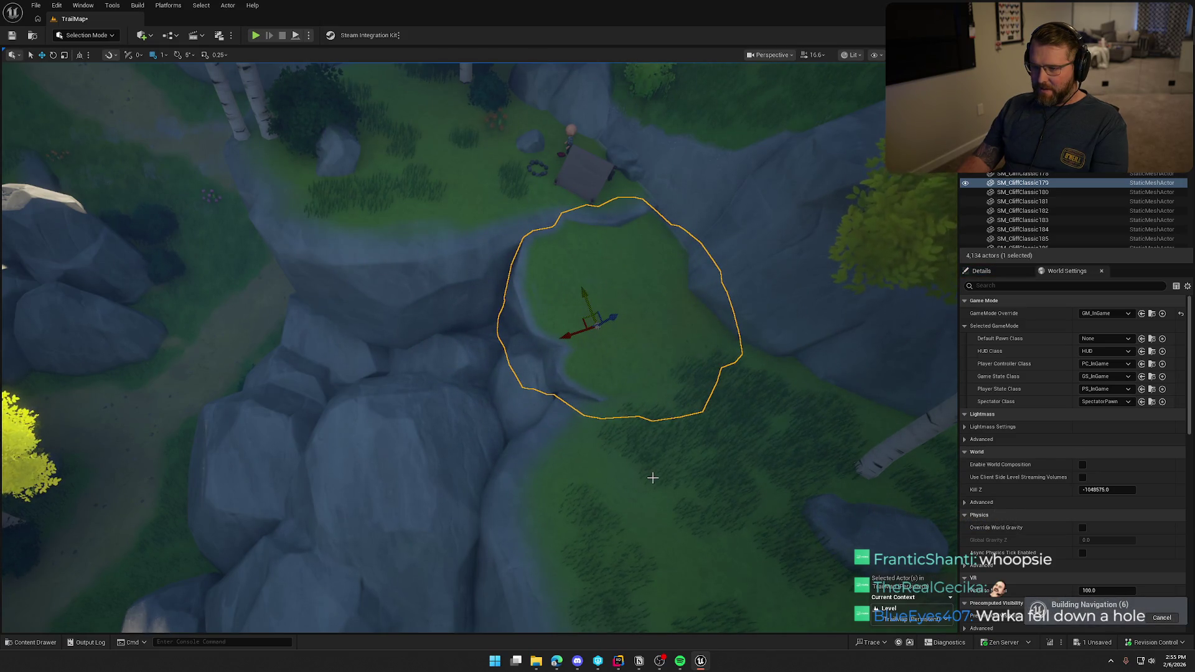
scroll(618, 449, up, 5)
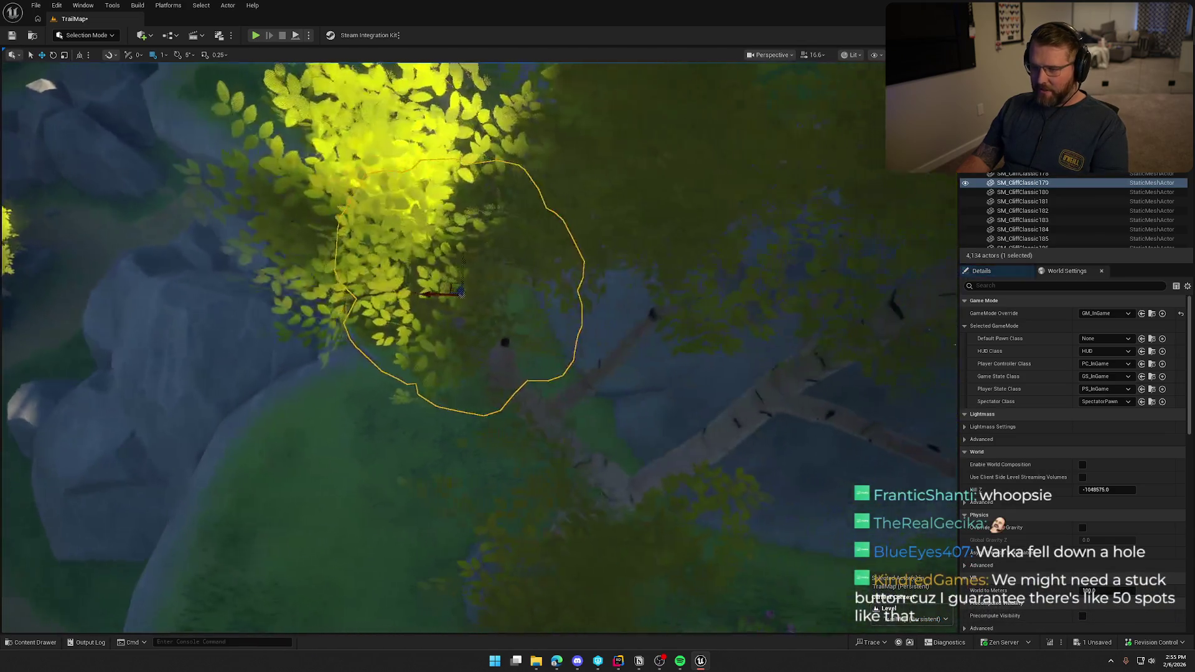
scroll(619, 294, down, 4)
- Duplicate the cliff, rotate the copy about its vertical axis and shift it right
mouse_move(678, 277)
mouse_down()
mouse_move(497, 297)
mouse_move(552, 263)
mouse_up()
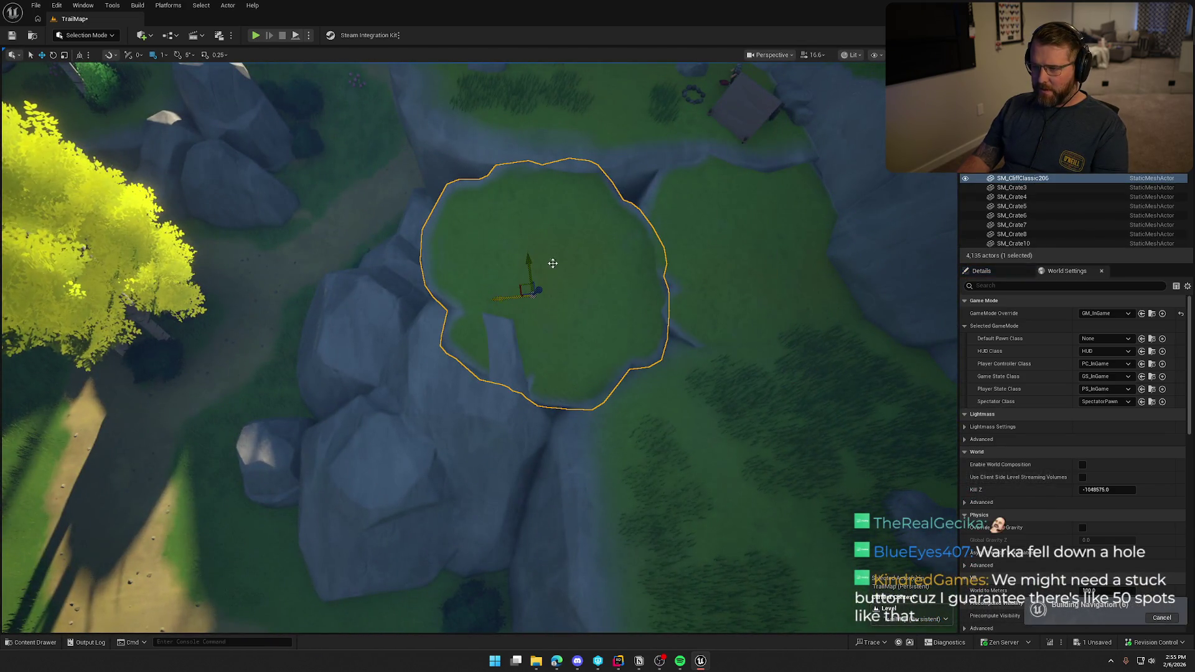
mouse_move(509, 331)
mouse_down()
mouse_move(501, 246)
mouse_move(541, 307)
mouse_move(598, 275)
mouse_move(514, 341)
mouse_up()
mouse_move(539, 293)
mouse_down()
mouse_move(591, 286)
mouse_move(591, 231)
mouse_up()
drag(427, 439, 446, 444)
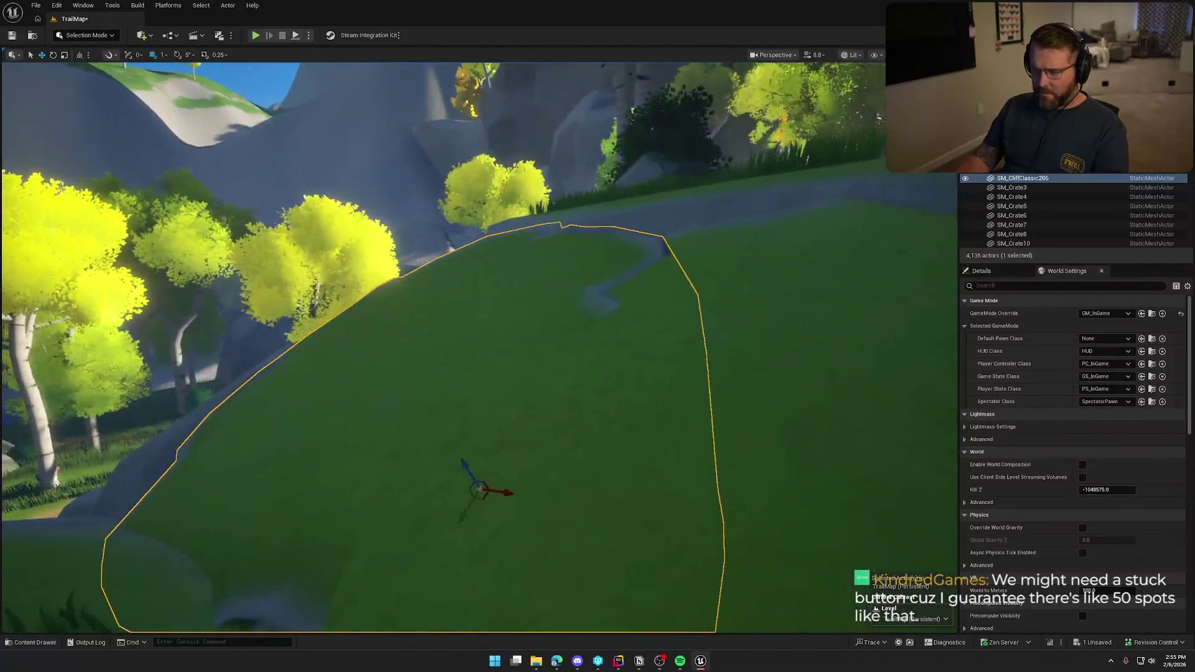
key(Escape)
- Nudge the cliff top beside the rocks left and back right along X to seal the gap
drag(525, 443, 525, 443)
click(486, 336)
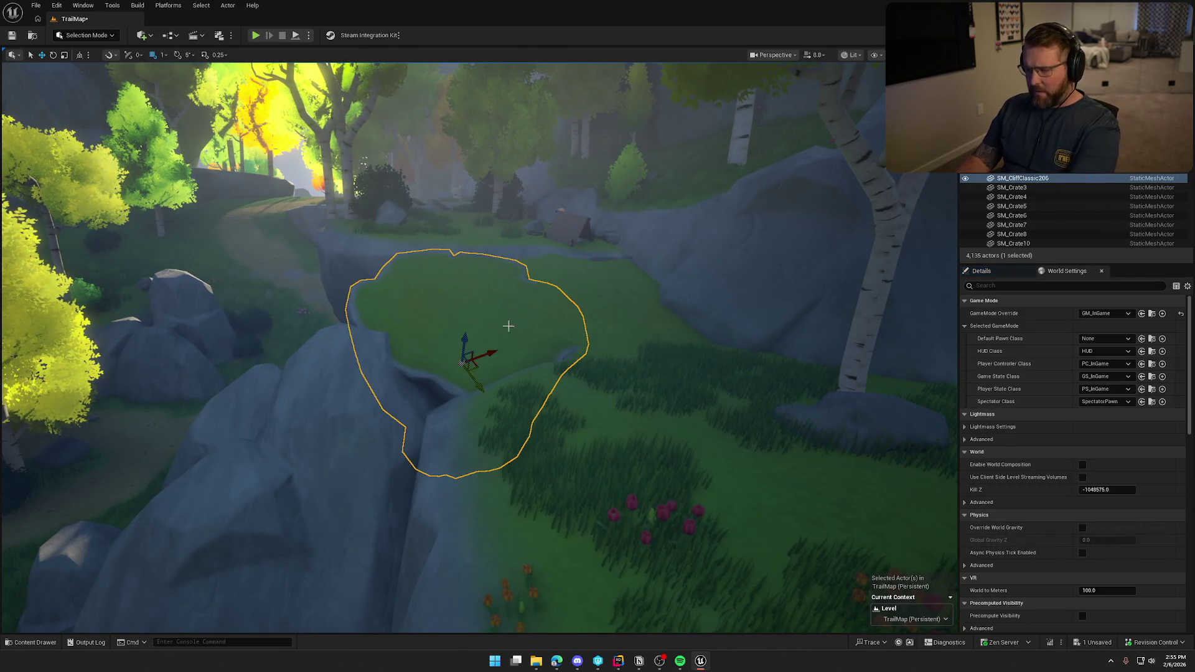
key(f)
mouse_move(557, 361)
mouse_down()
mouse_move(468, 366)
mouse_move(482, 366)
mouse_up()
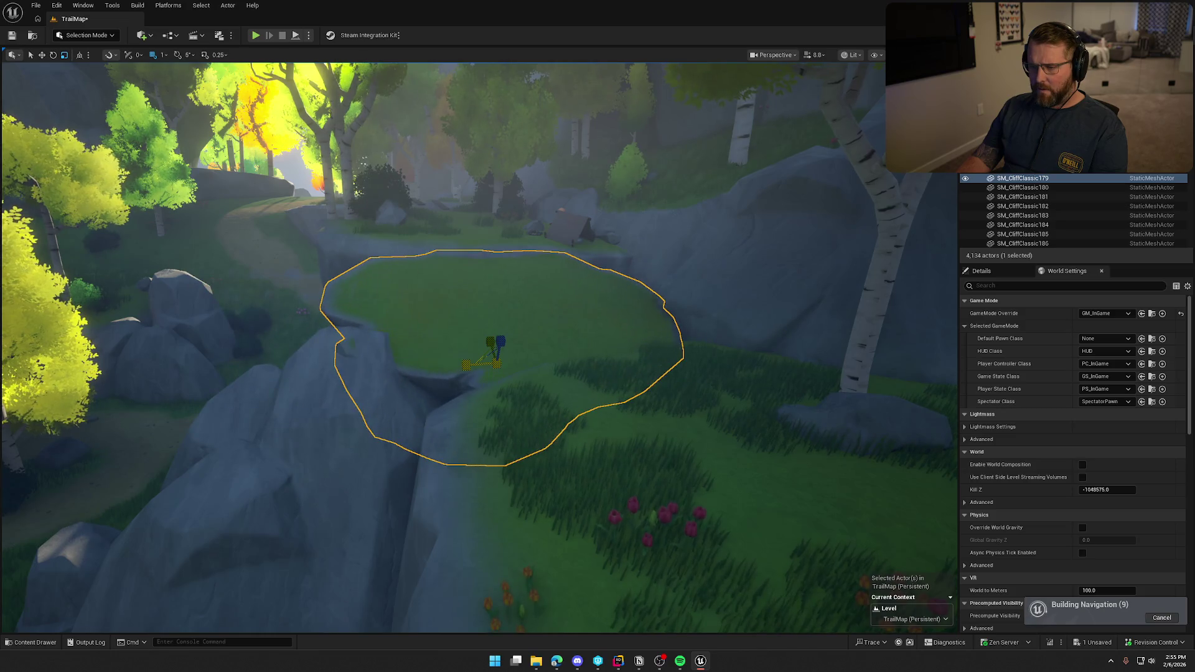
drag(467, 366, 522, 368)
key(Escape)
drag(553, 409, 516, 330)
- Move the boulder clump up and to the right to tighten it against its neighbours
key(ctrl+z)
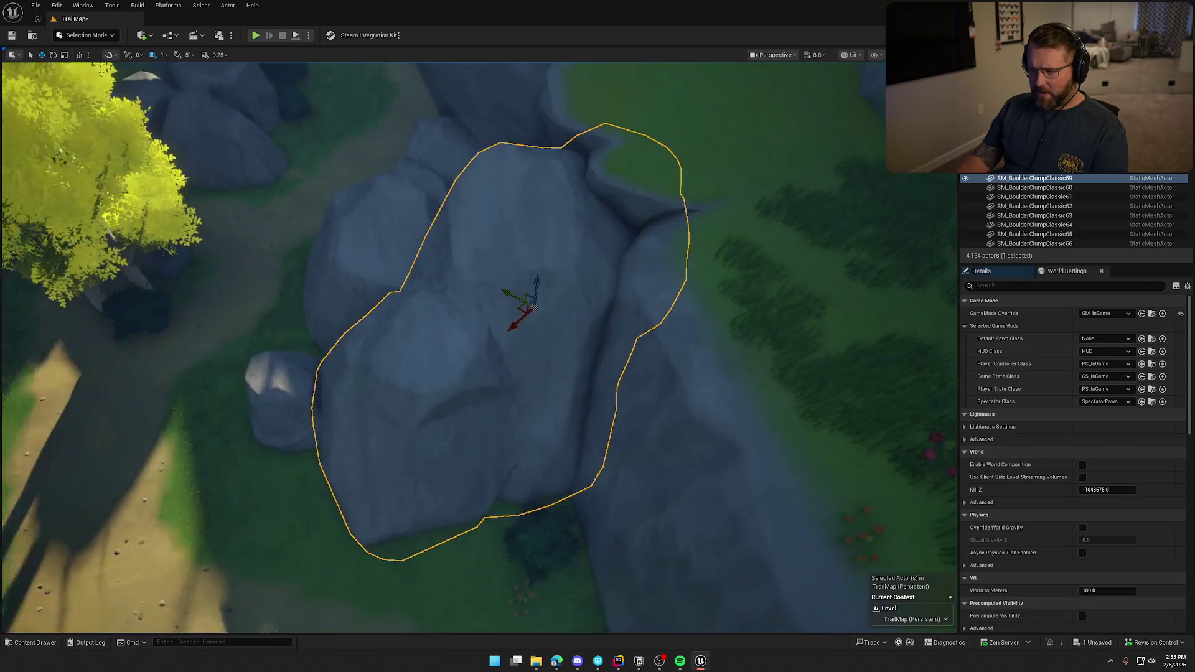
mouse_move(559, 291)
mouse_down()
mouse_move(565, 282)
mouse_move(597, 299)
mouse_move(567, 249)
mouse_up()
key(Escape)
- Push the neighbouring boulder right to close the remaining gap and save TrailMap
click(475, 365)
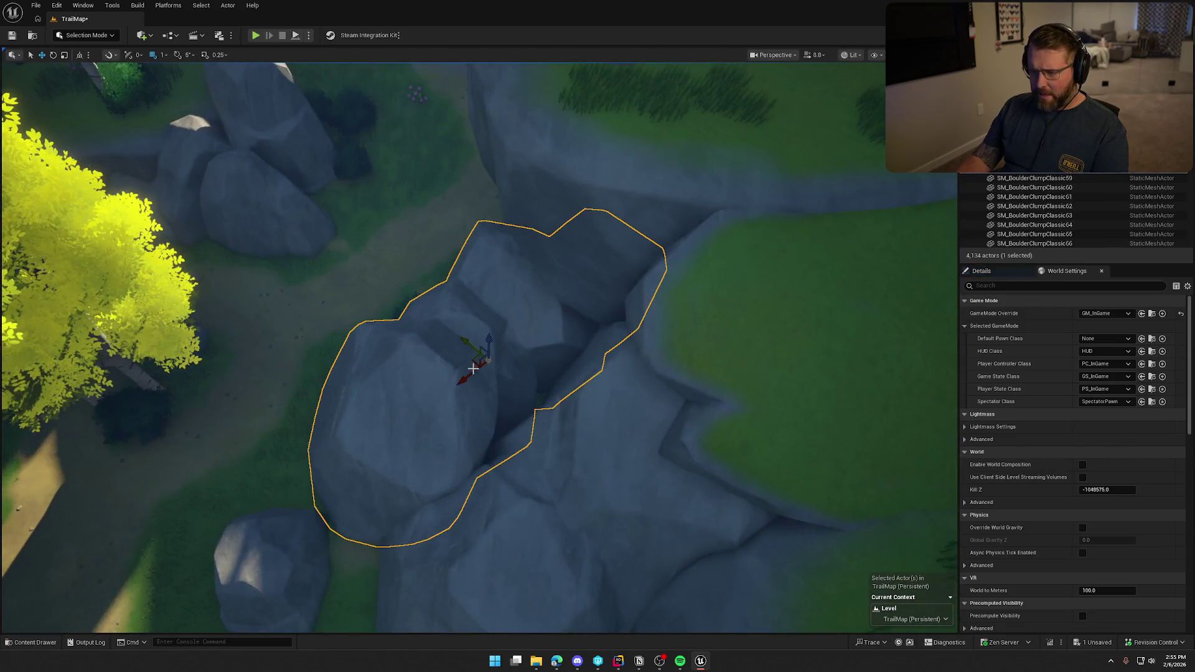
mouse_move(480, 361)
mouse_down()
mouse_move(536, 367)
mouse_move(562, 395)
mouse_move(579, 388)
mouse_move(604, 423)
mouse_move(592, 461)
mouse_up()
key(Escape)
drag(617, 387, 617, 387)
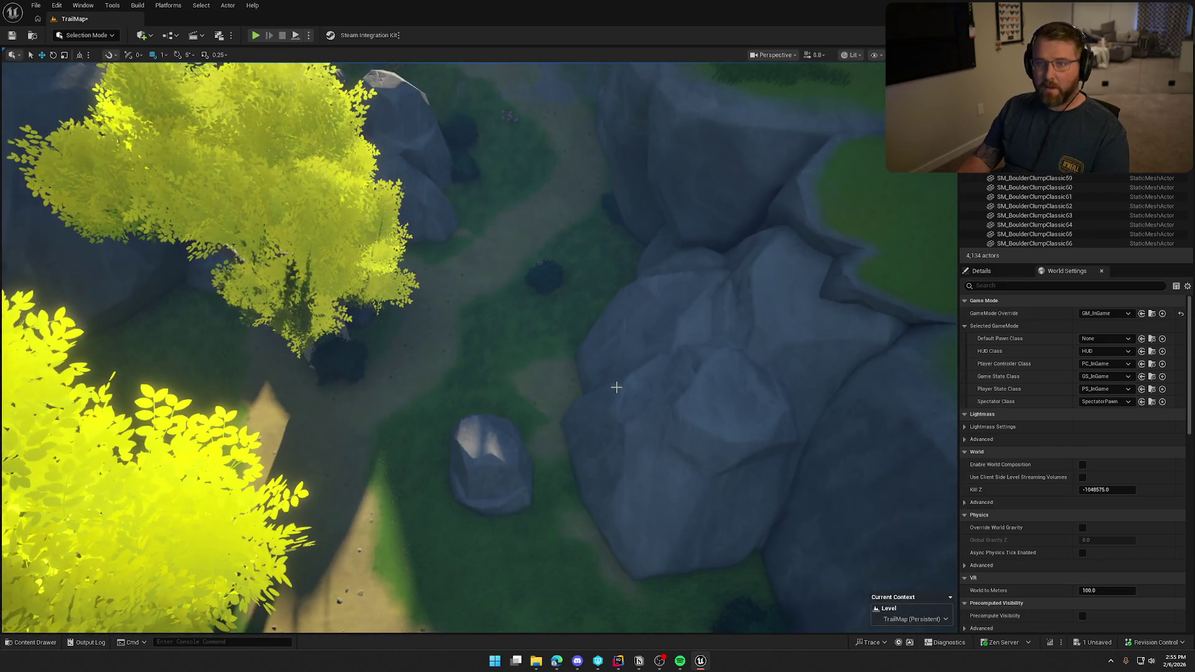
key(ctrl+s)
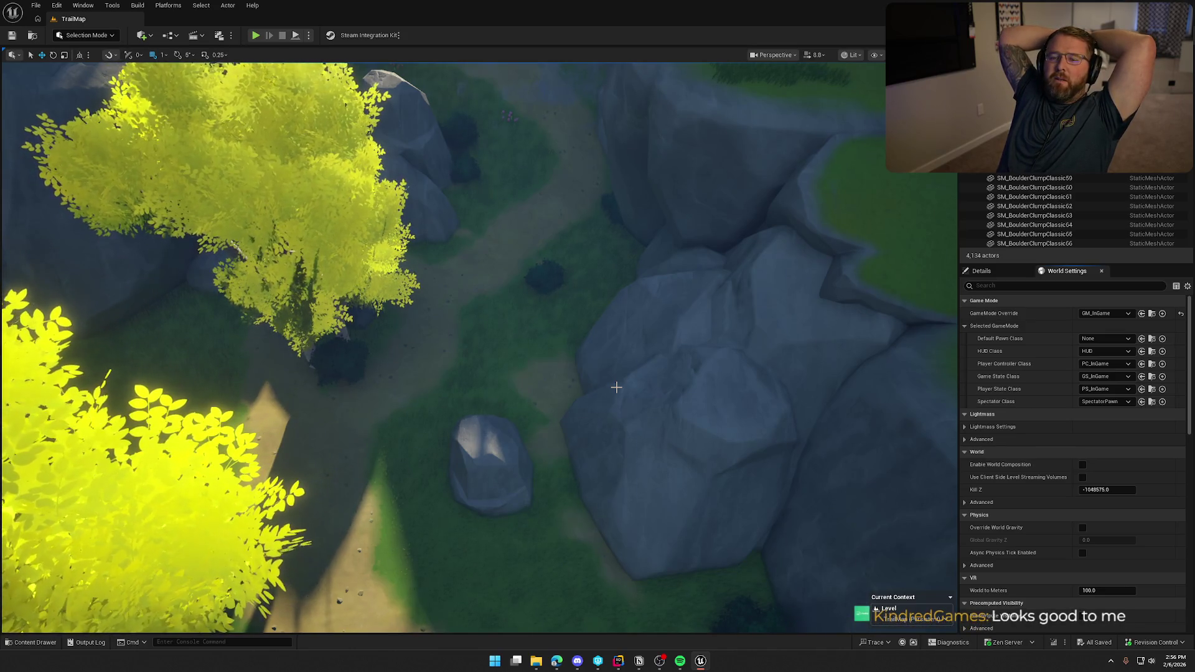
drag(656, 390, 664, 380)
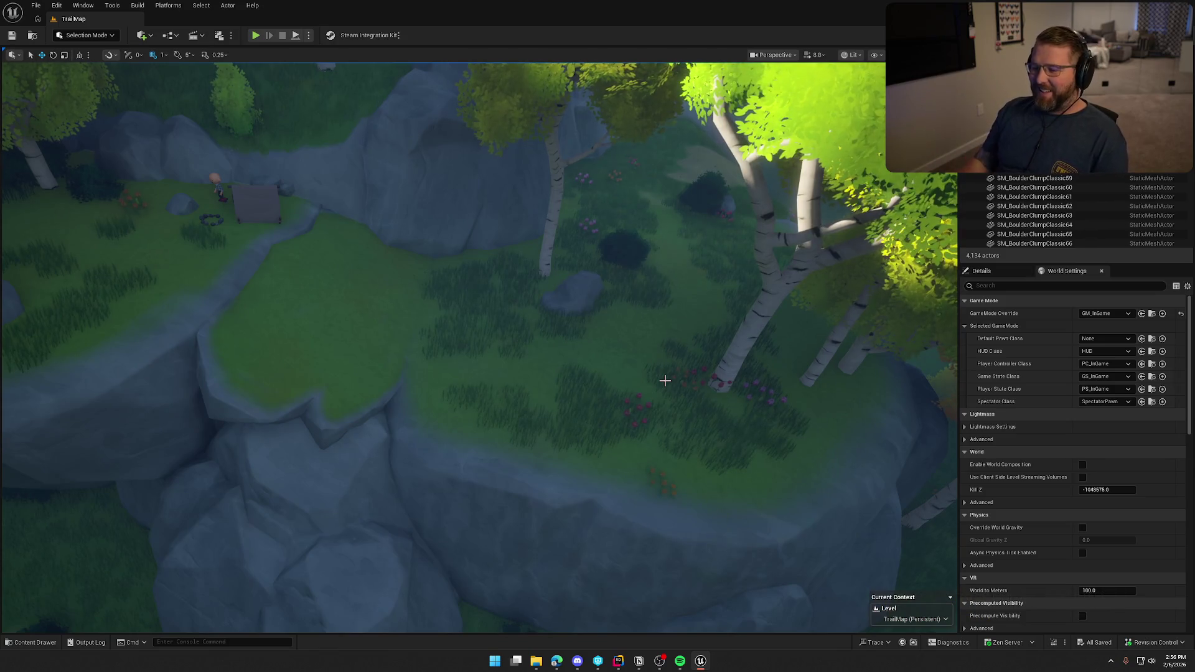
drag(664, 381, 536, 382)
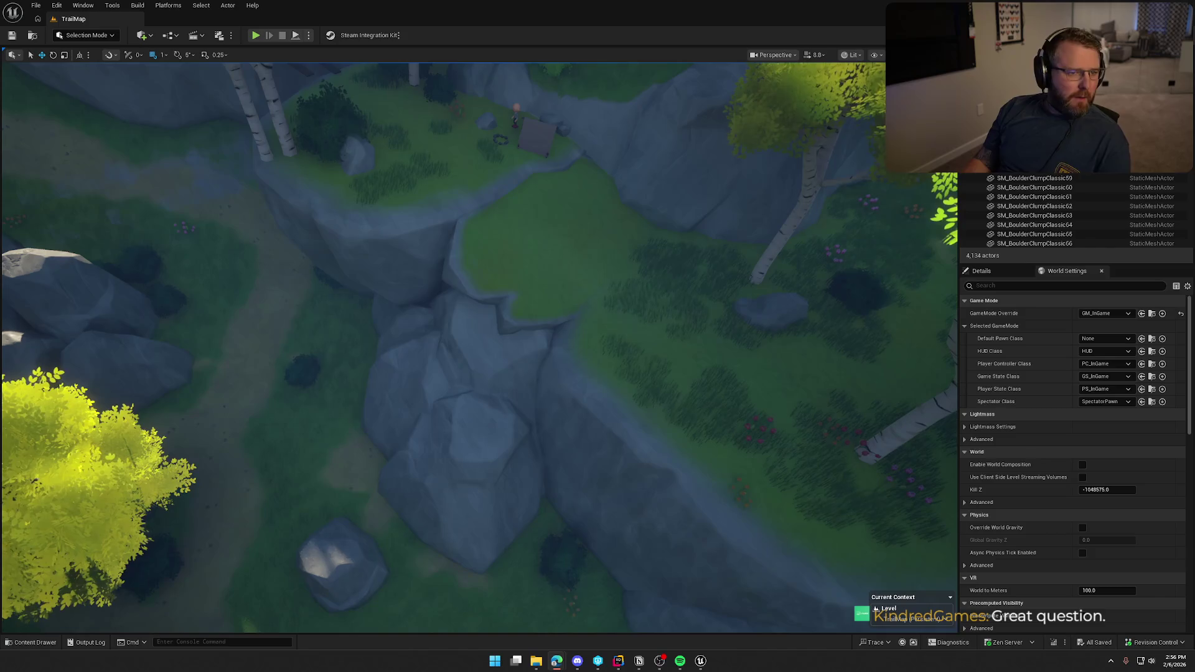
key(alt+Tab)
double_click(286, 136)
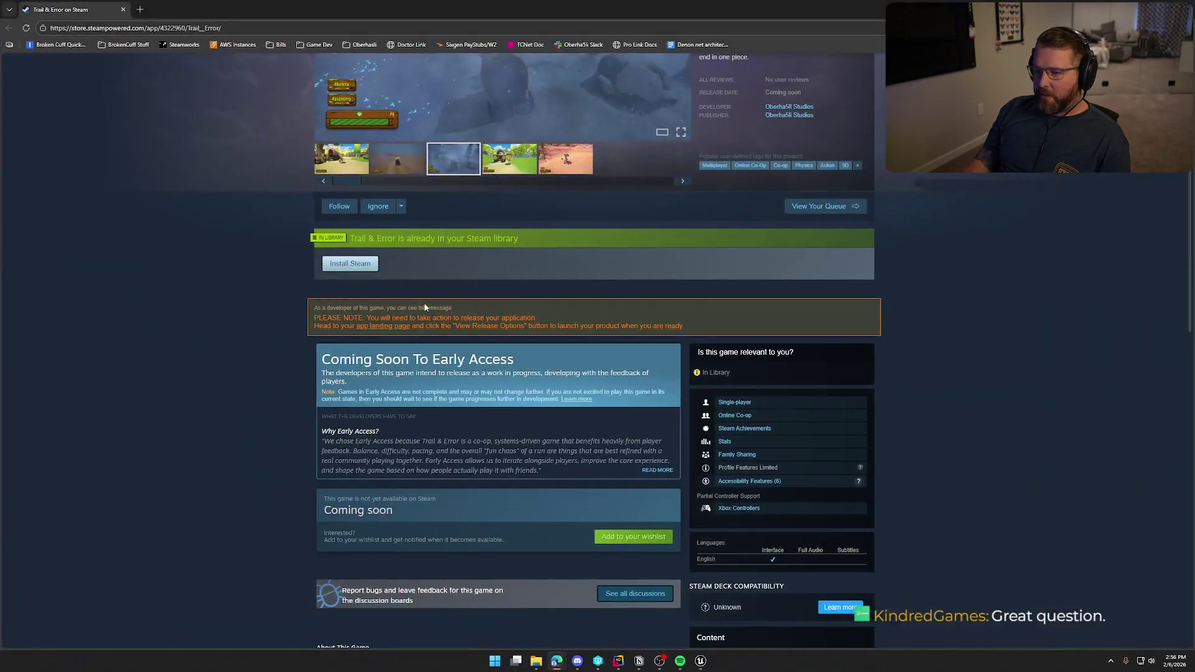
scroll(205, 434, down, 4)
key(F5)
scroll(239, 442, up, 3)
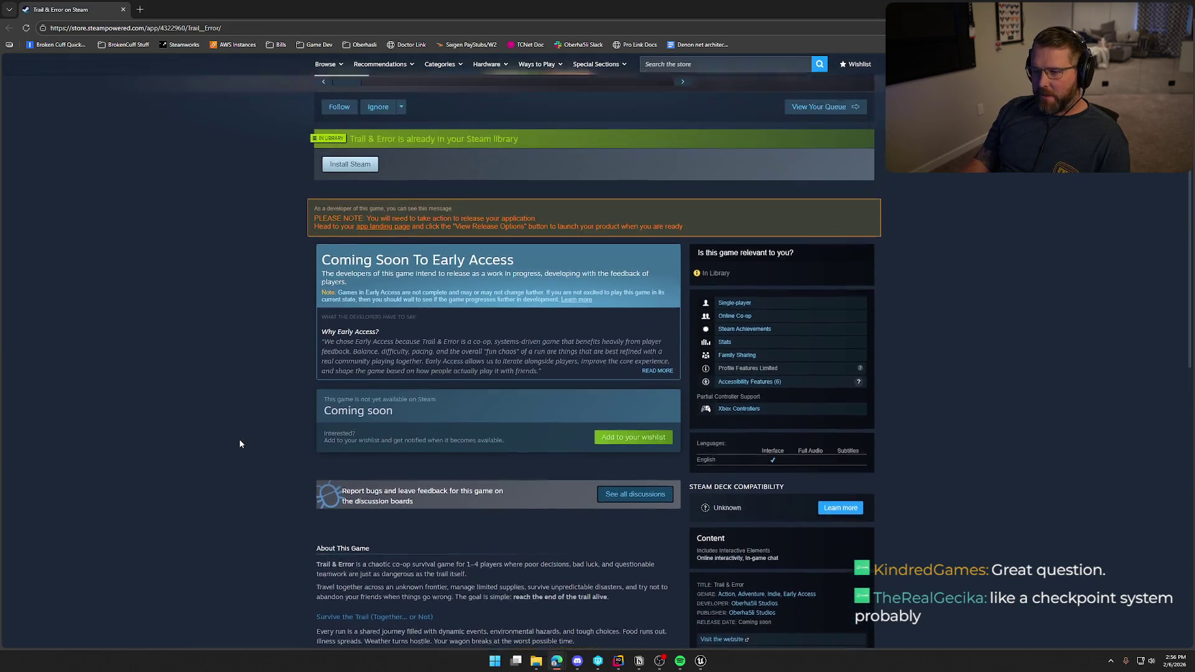
scroll(241, 445, down, 2)
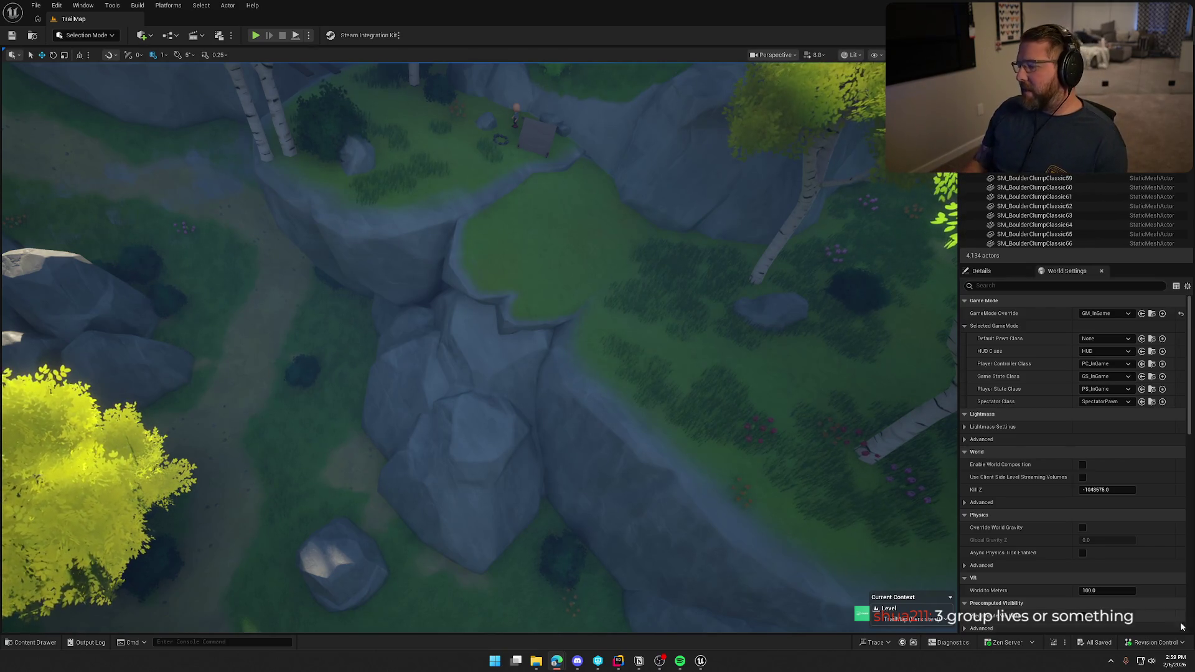
click(1167, 660)
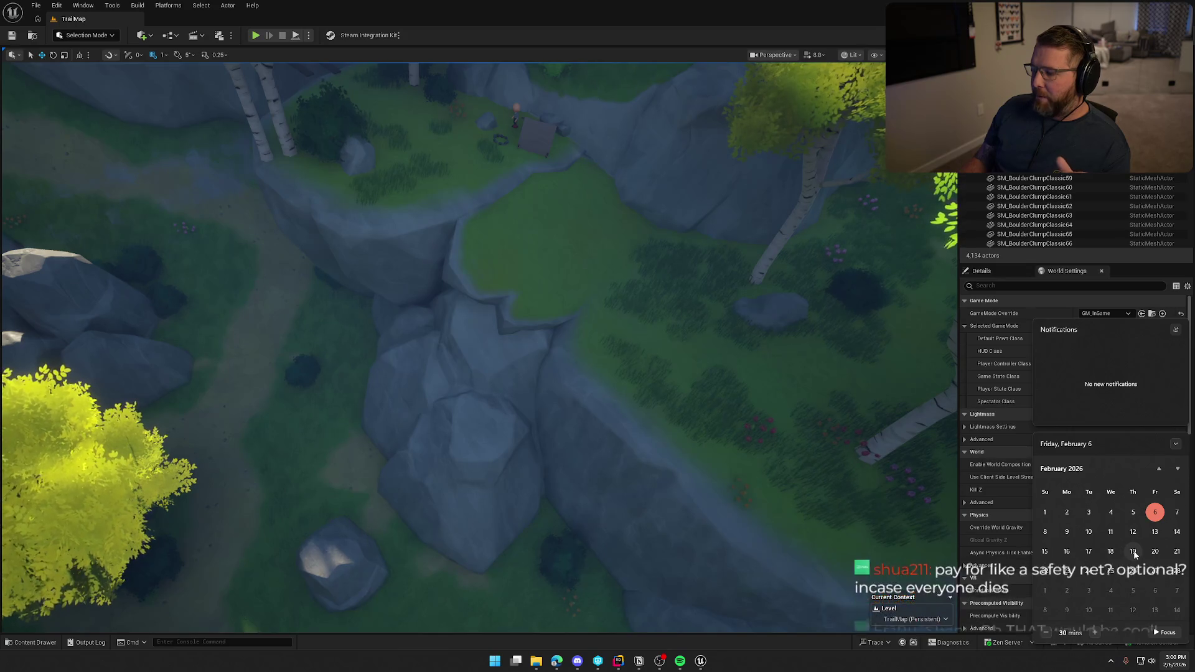
drag(473, 348, 398, 349)
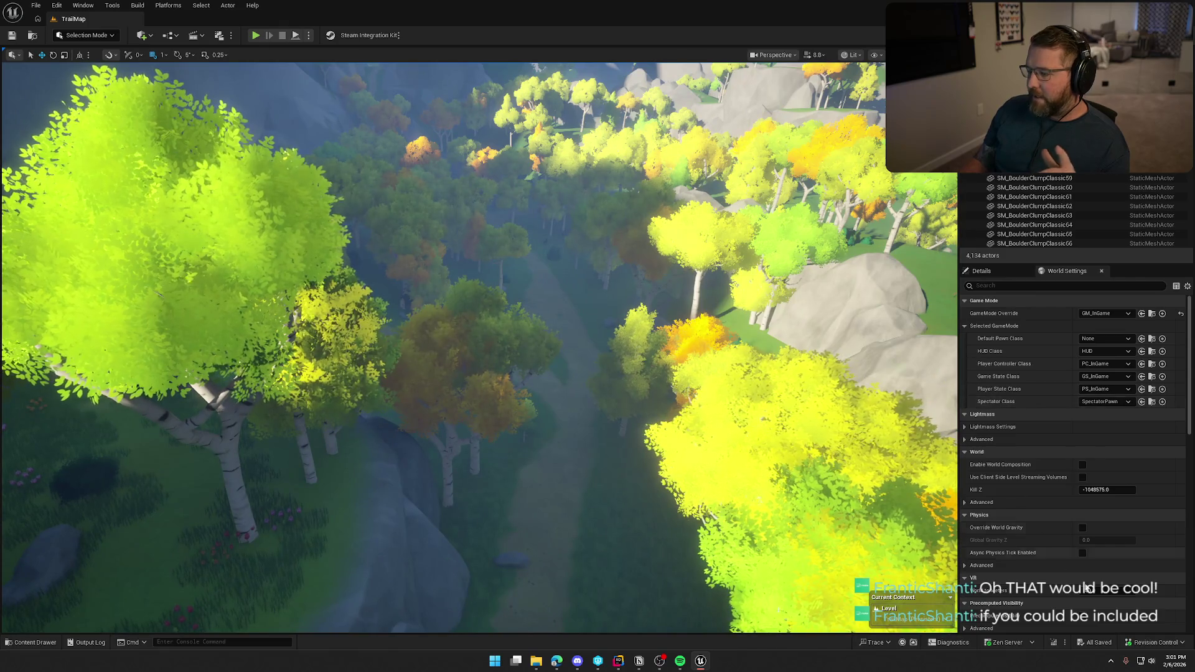
click(1165, 661)
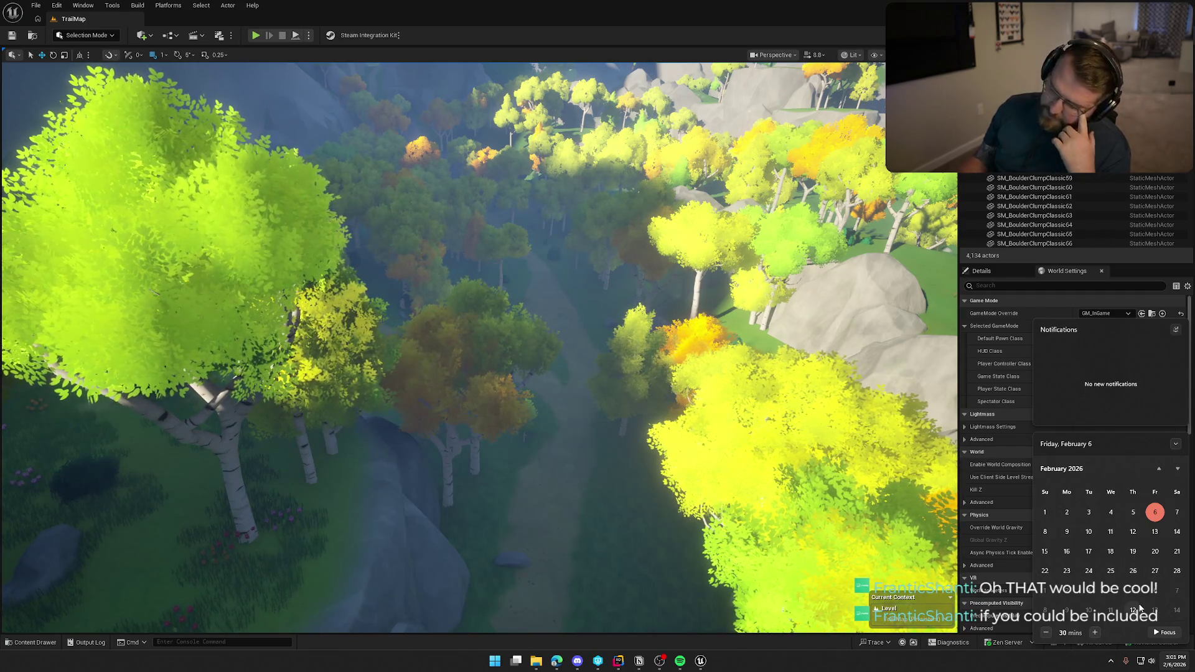
drag(473, 348, 473, 311)
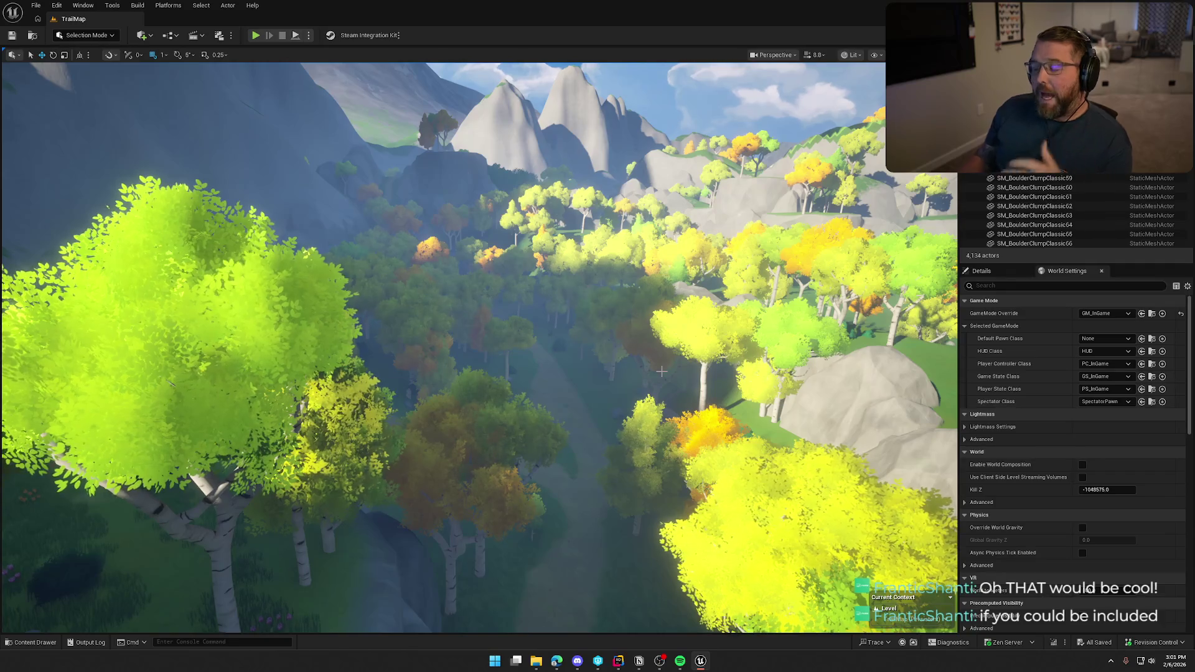
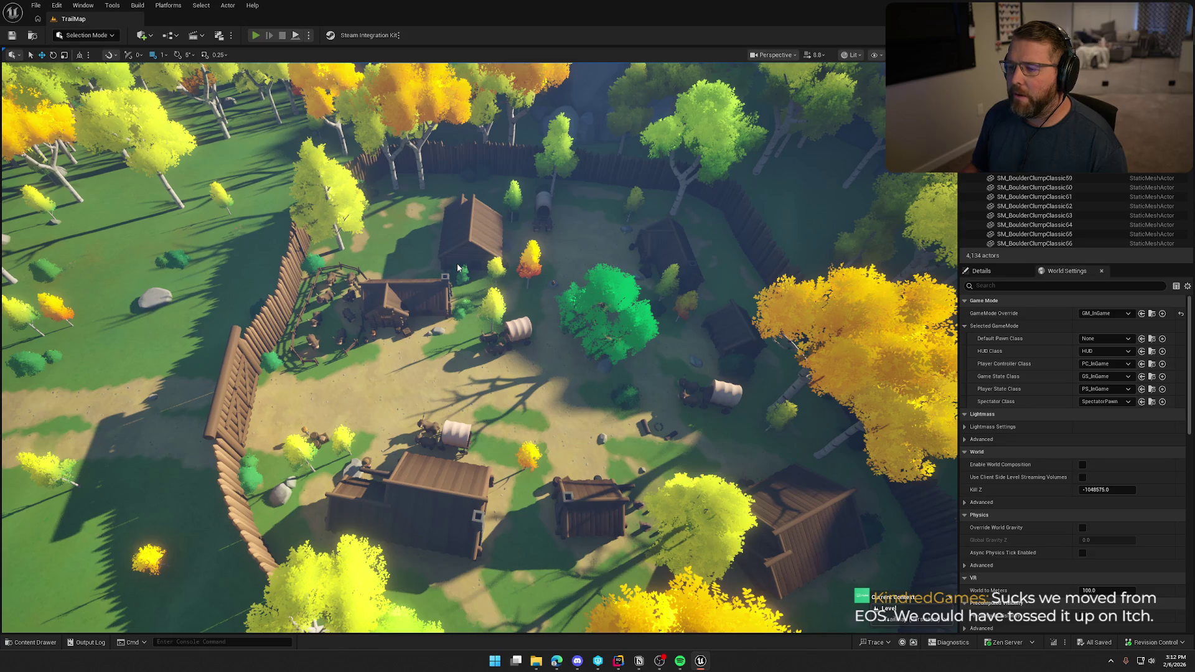
- Play-test the level, pausing and resuming once, then stop the session and return to editing
key(alt+p)
key(Escape)
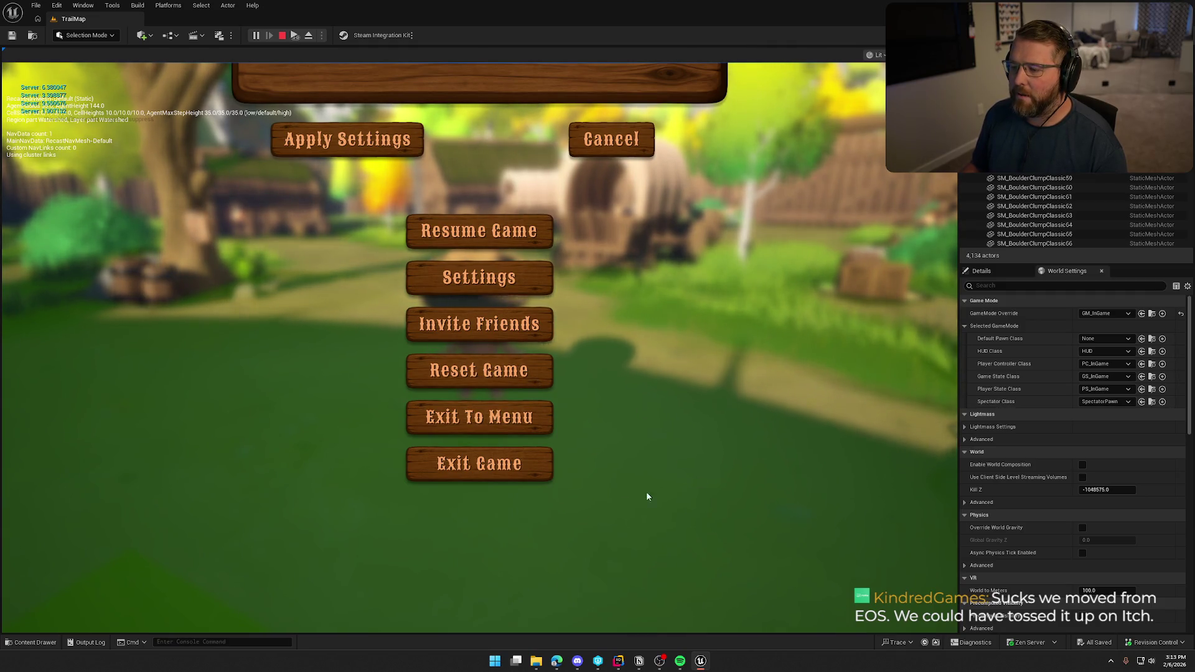
key(Escape)
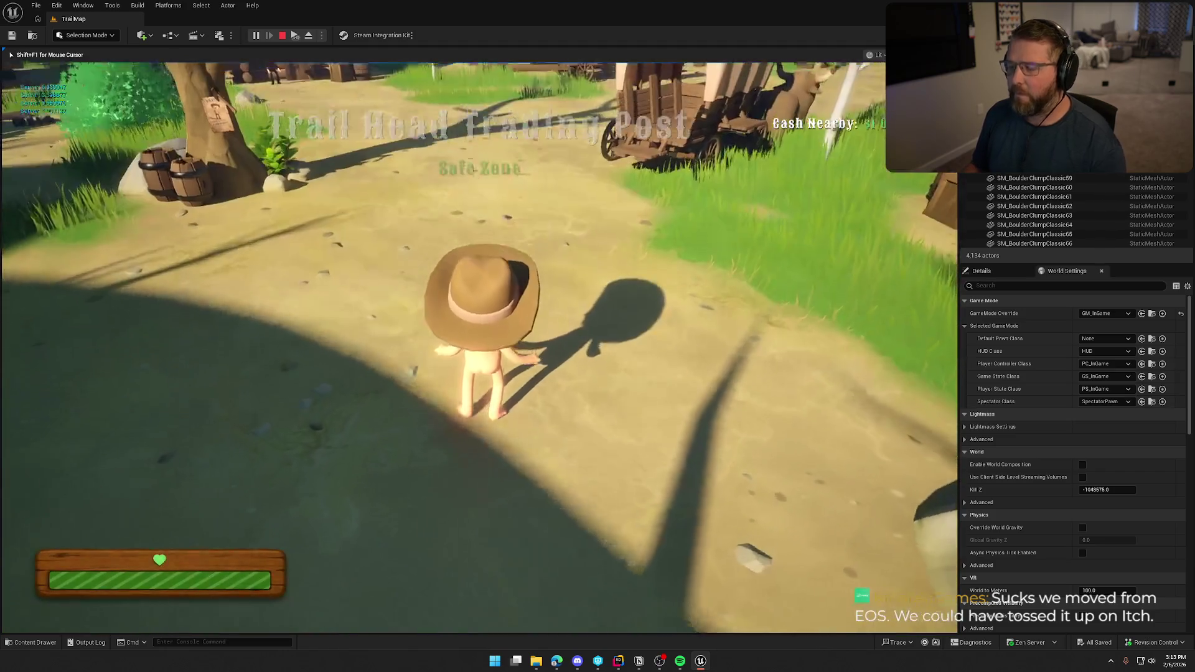
key(Escape)
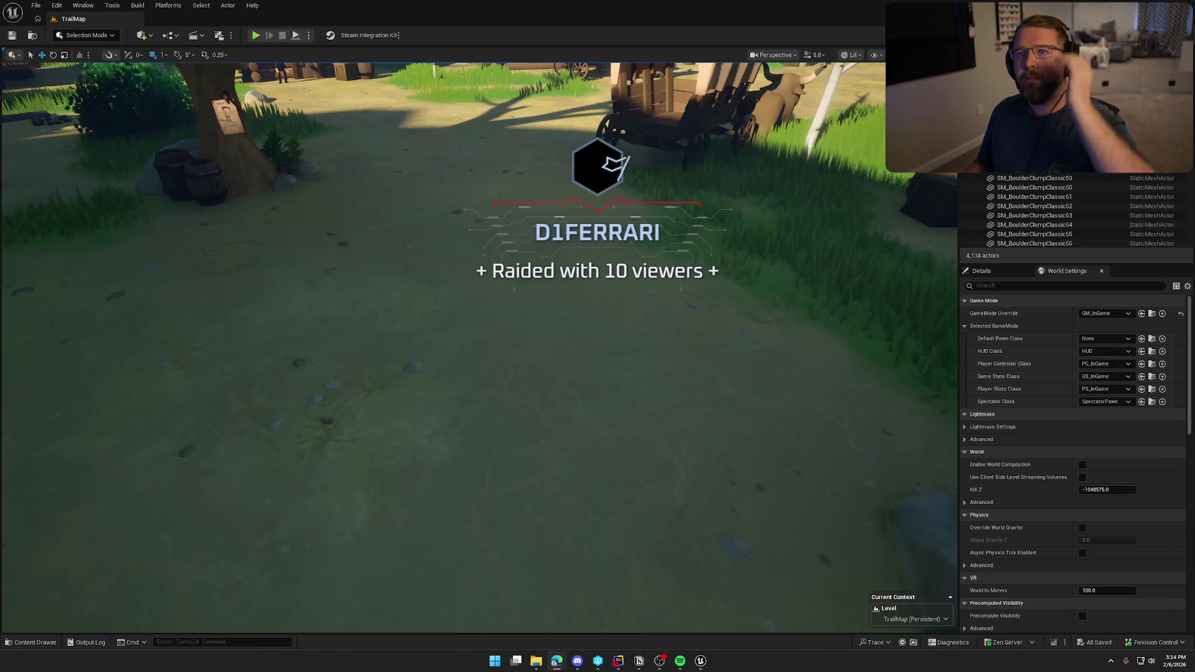
- Package the project for Windows into the Builds folder and open the full Output Log
scroll(487, 359, down, 5)
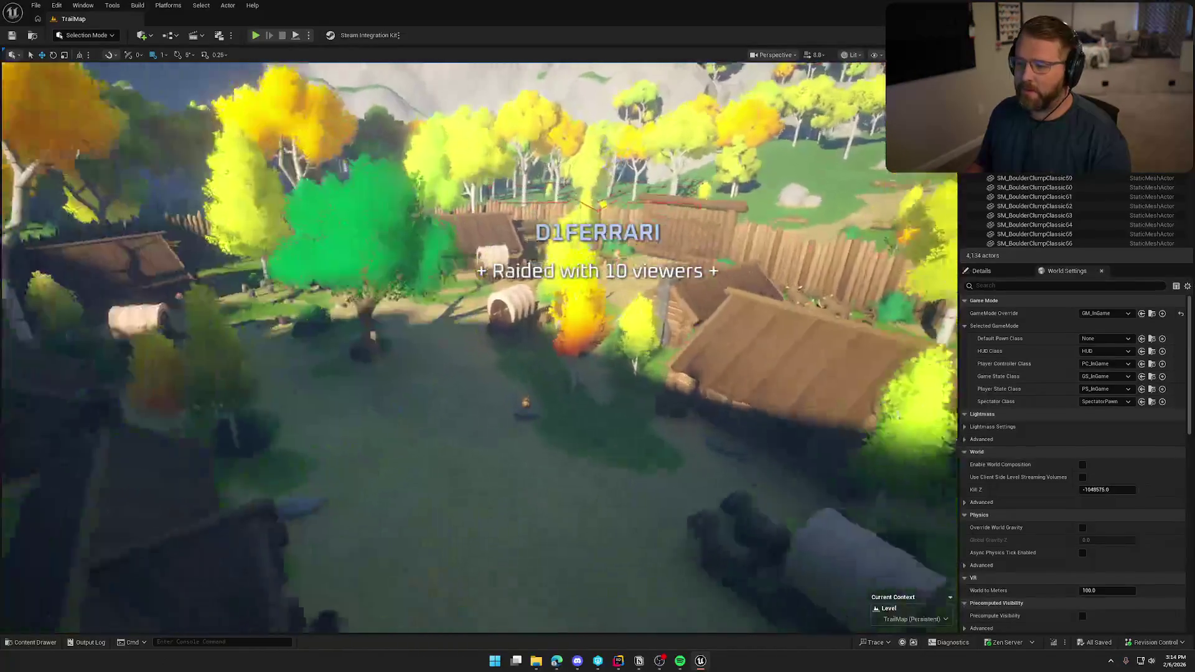
scroll(479, 349, down, 3)
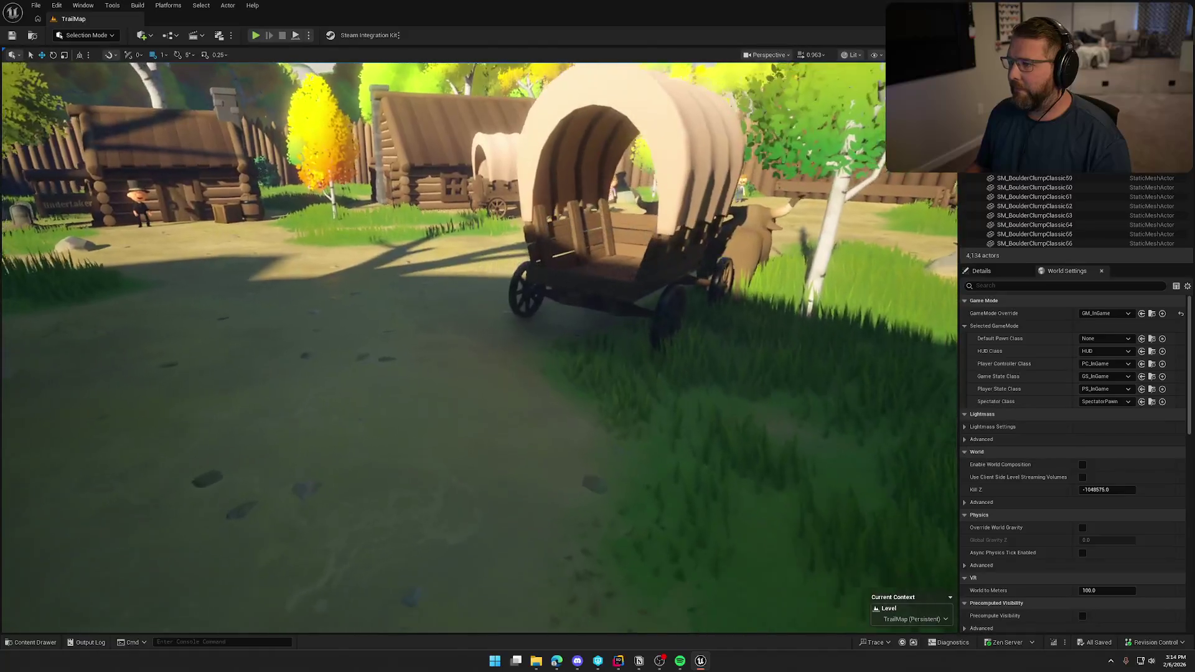
scroll(513, 333, up, 1)
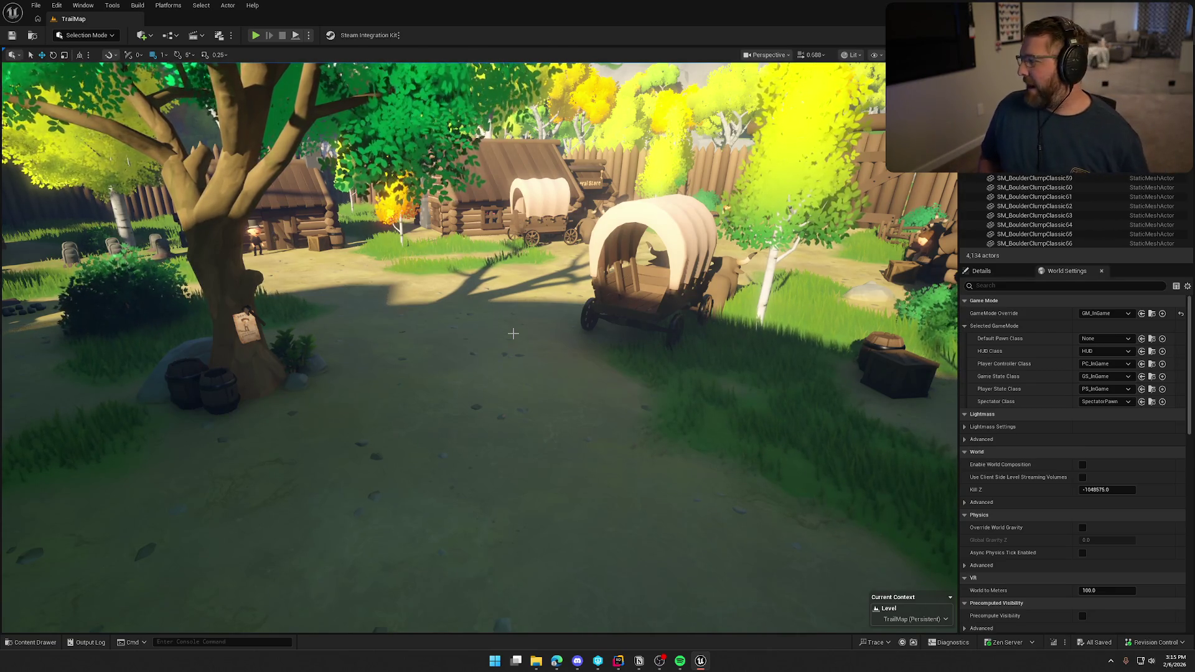
mouse_move(512, 334)
mouse_down()
mouse_move(442, 330)
mouse_move(519, 319)
mouse_up()
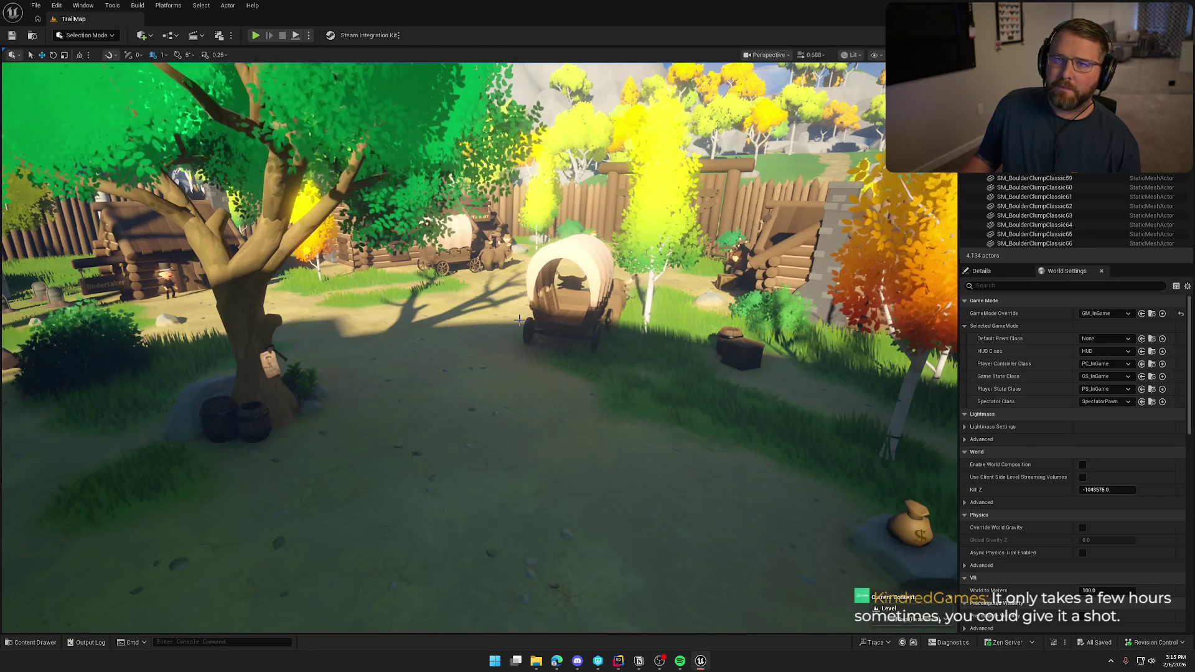
key(alt+Tab)
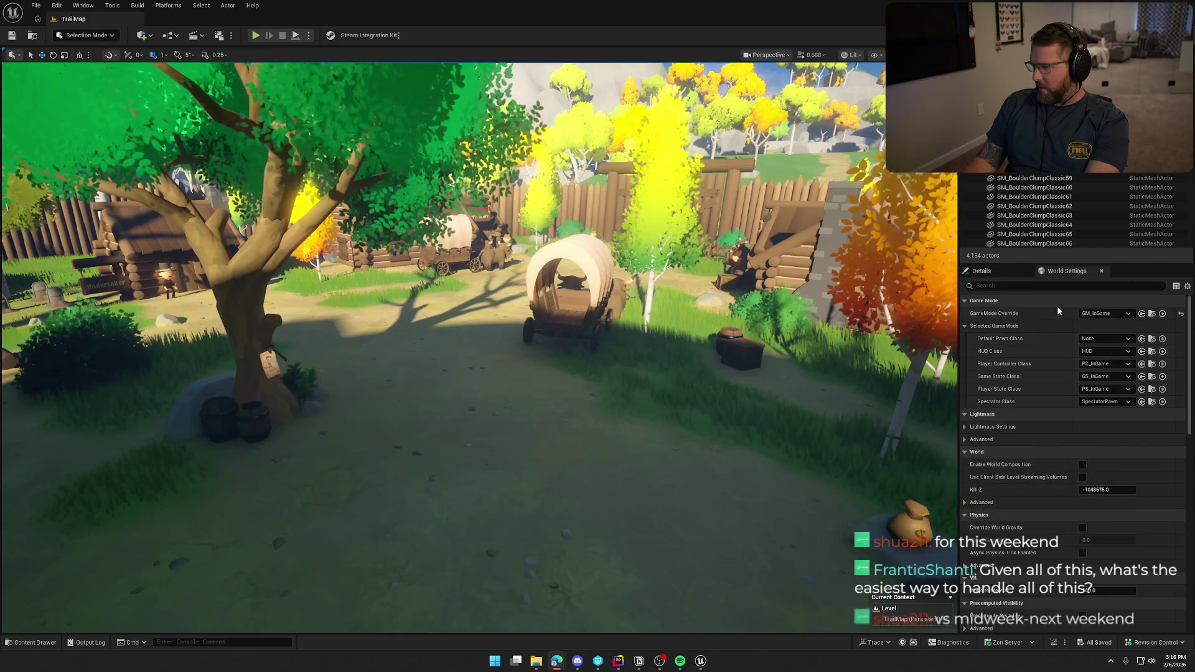
click(167, 6)
mouse_move(216, 84)
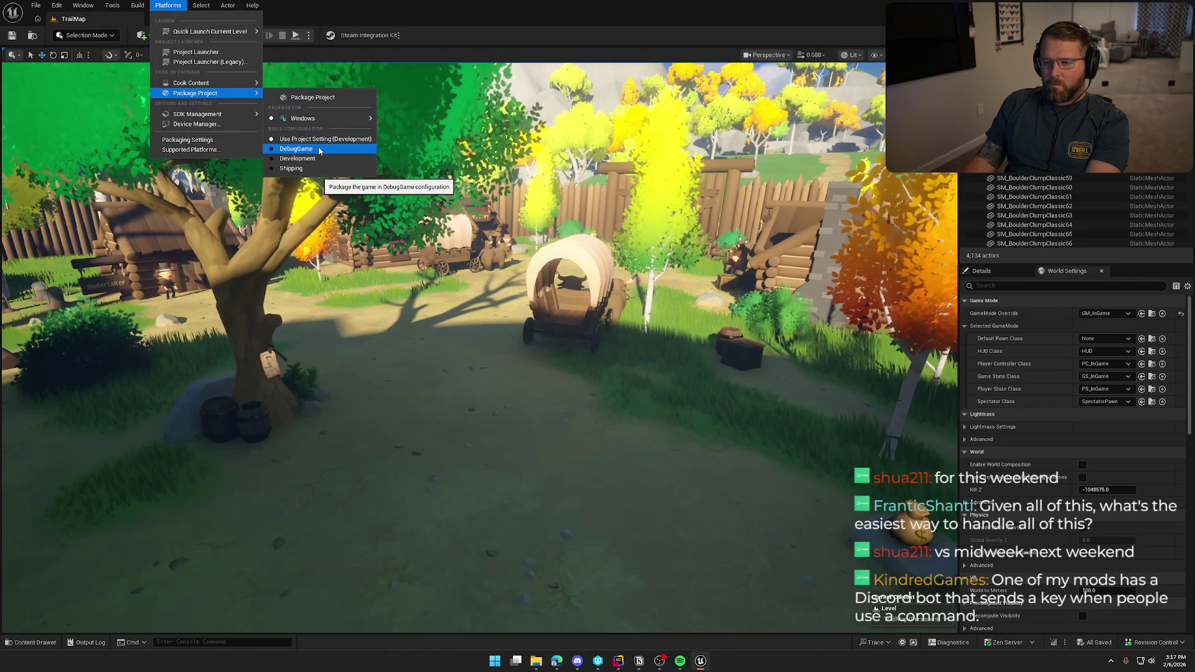
click(305, 97)
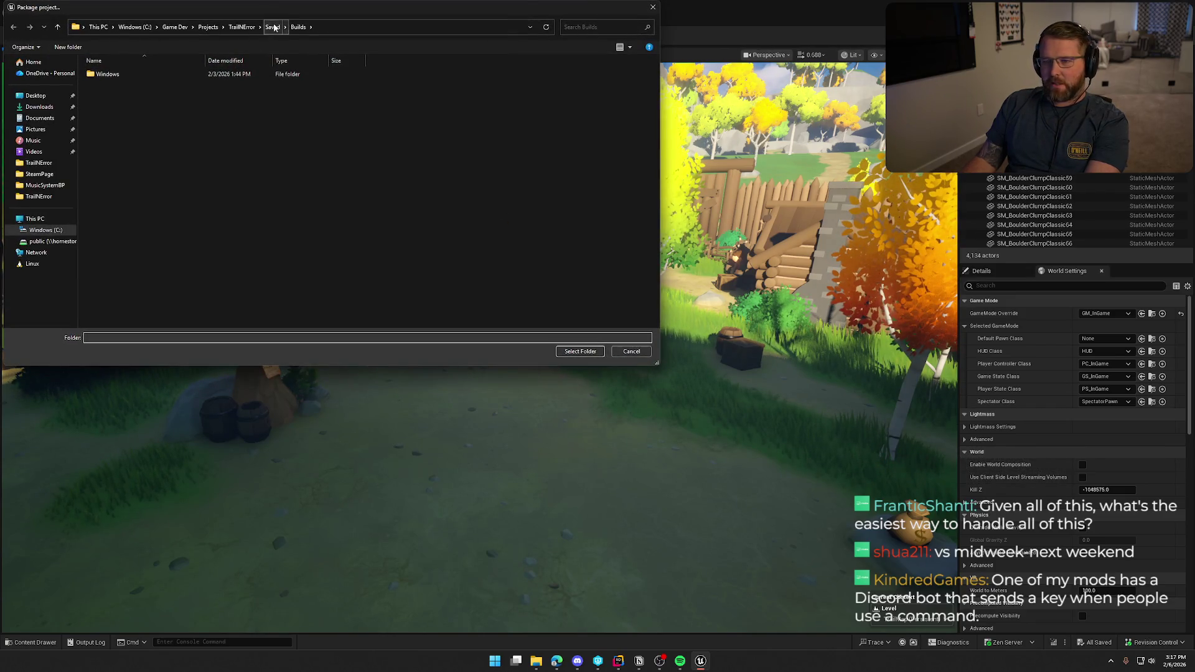
click(573, 353)
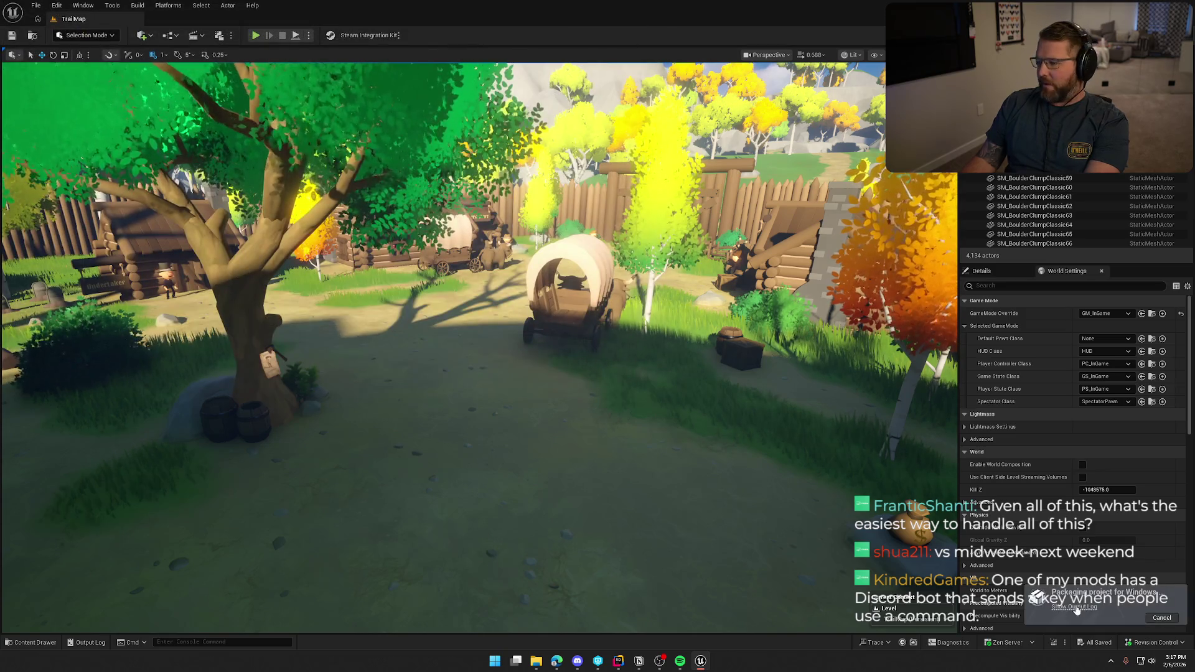
click(1074, 607)
click(1104, 430)
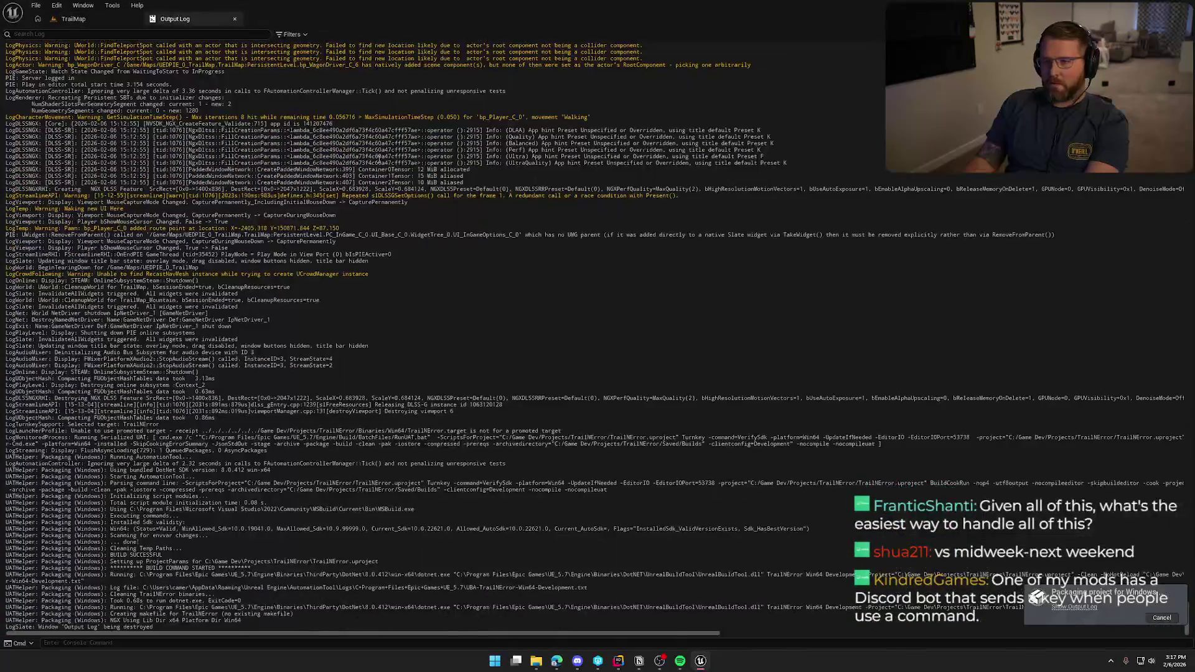
- Clear the earlier entries from the Output Log using its right-click Clear Log option
right_click(381, 161)
click(411, 171)
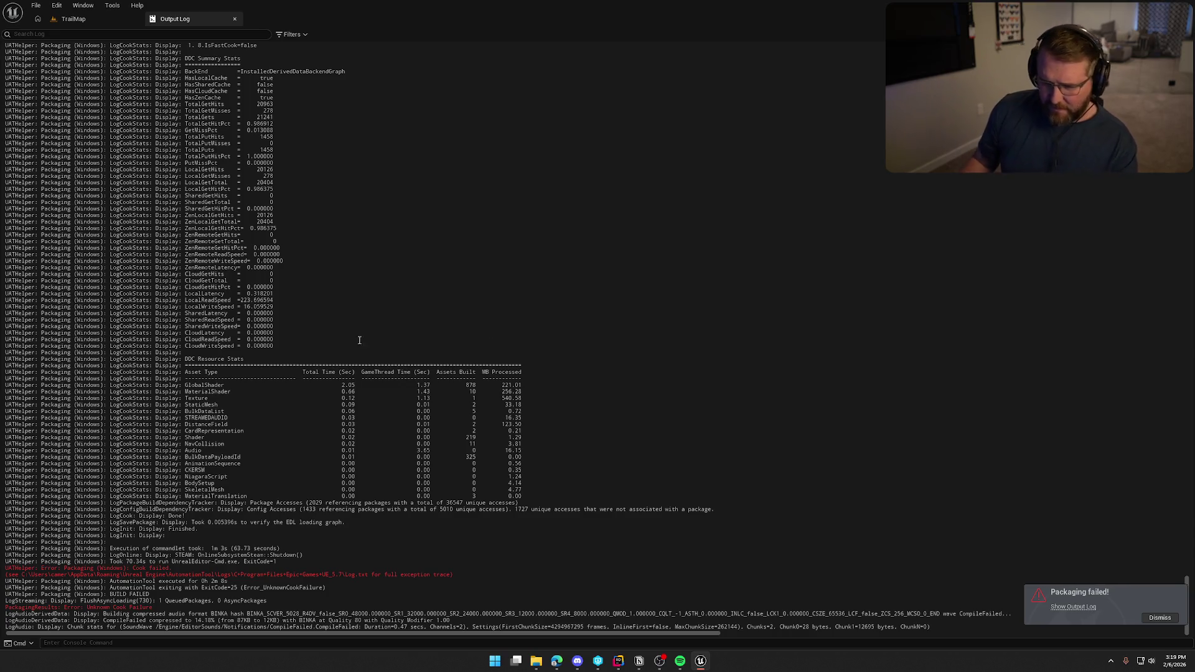
scroll(373, 322, up, 10)
scroll(389, 319, up, 20)
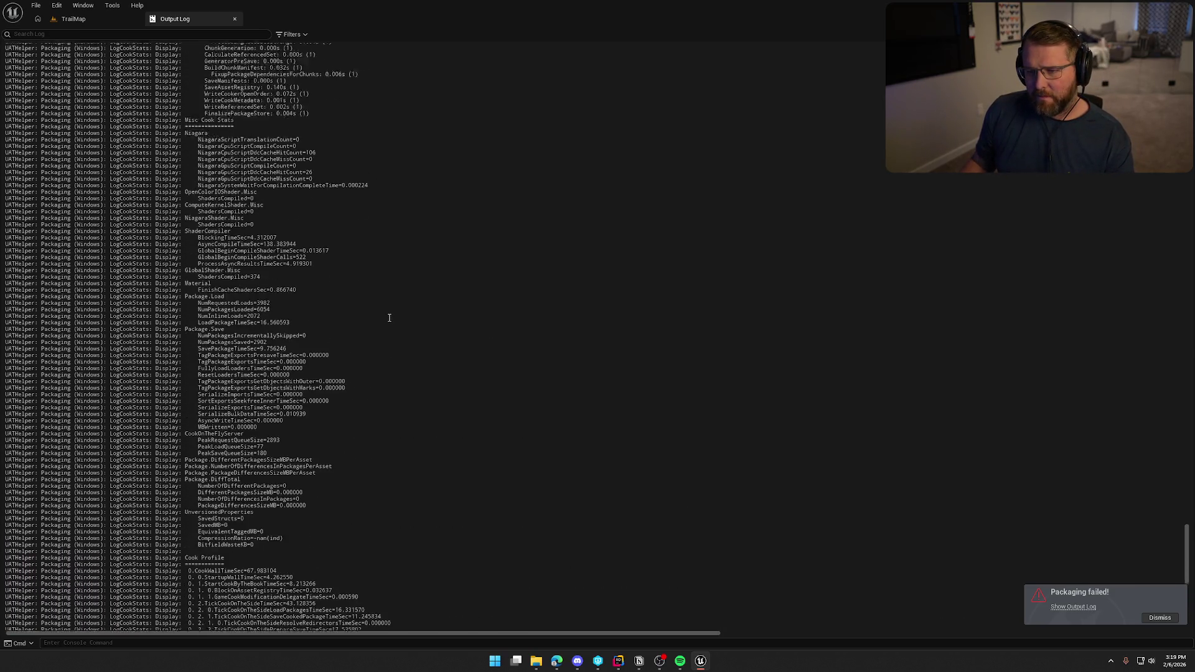
scroll(389, 317, up, 20)
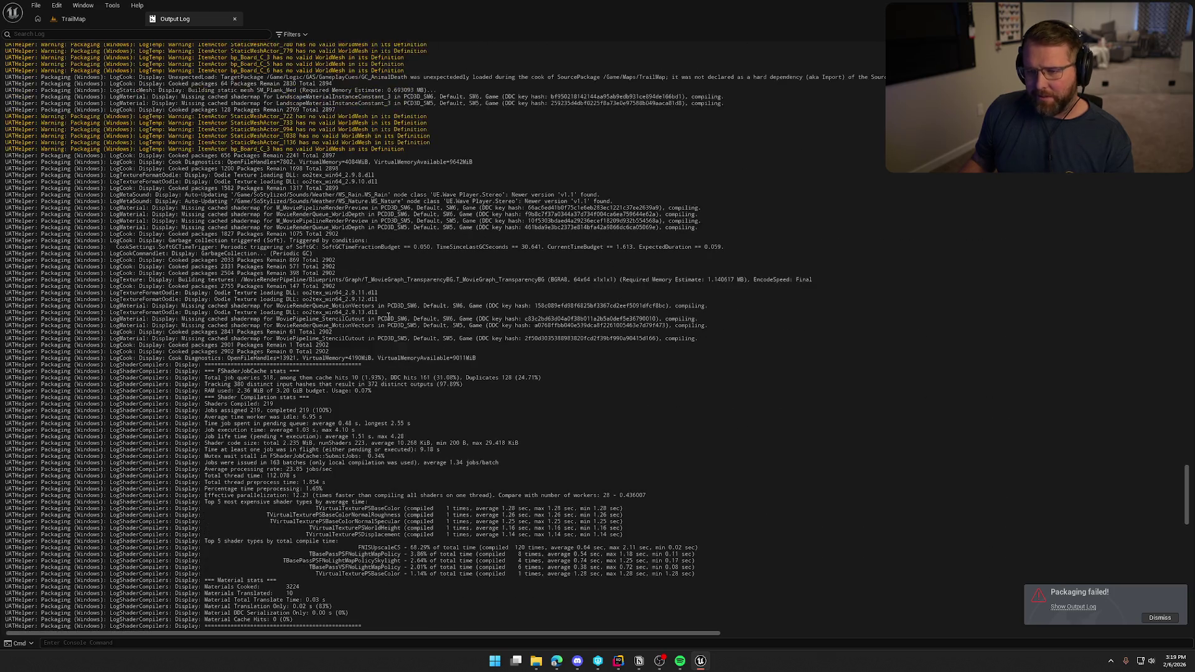
scroll(387, 316, down, 3)
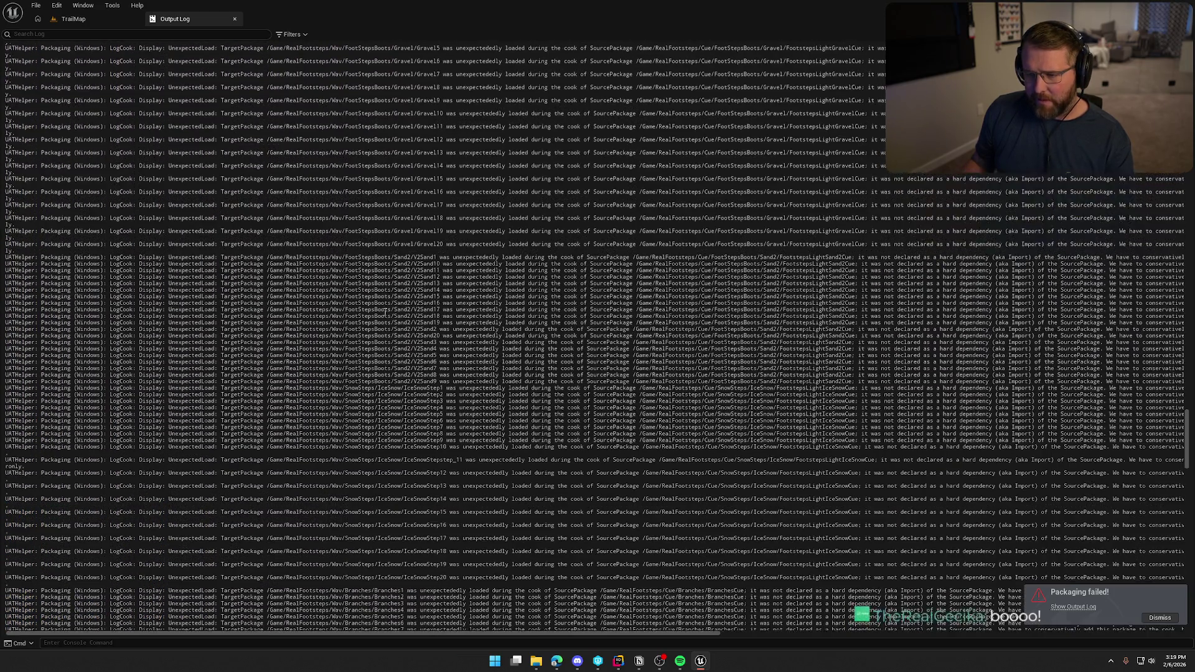
scroll(385, 311, down, 20)
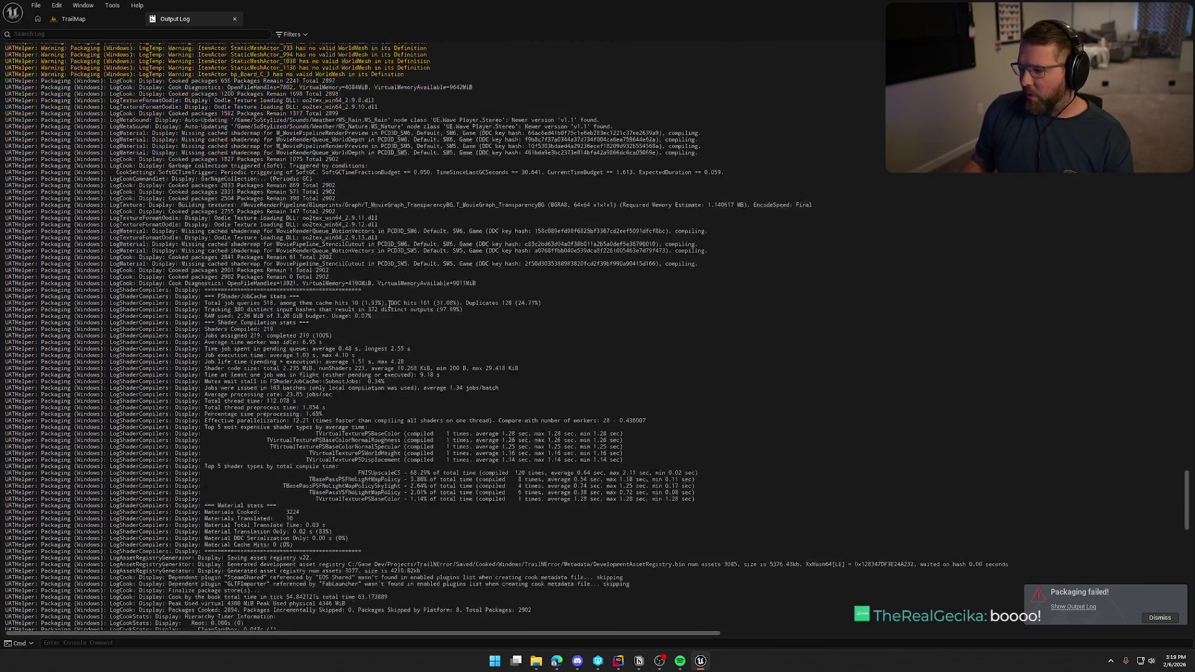
click(1160, 618)
scroll(767, 398, down, 20)
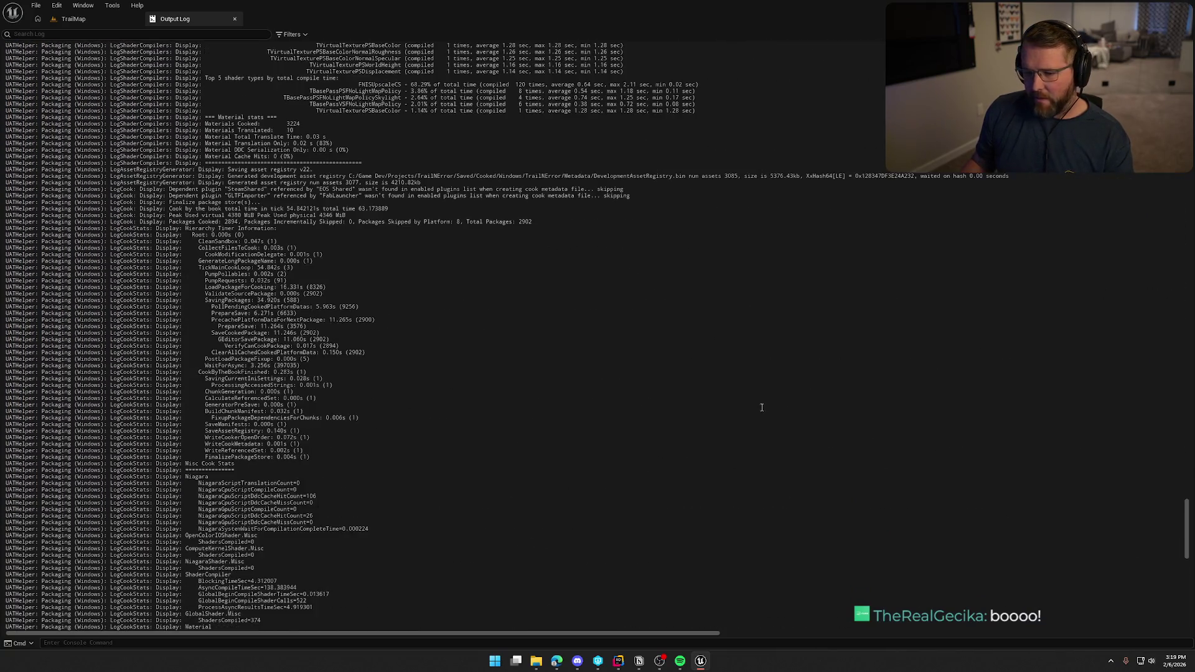
scroll(768, 398, down, 20)
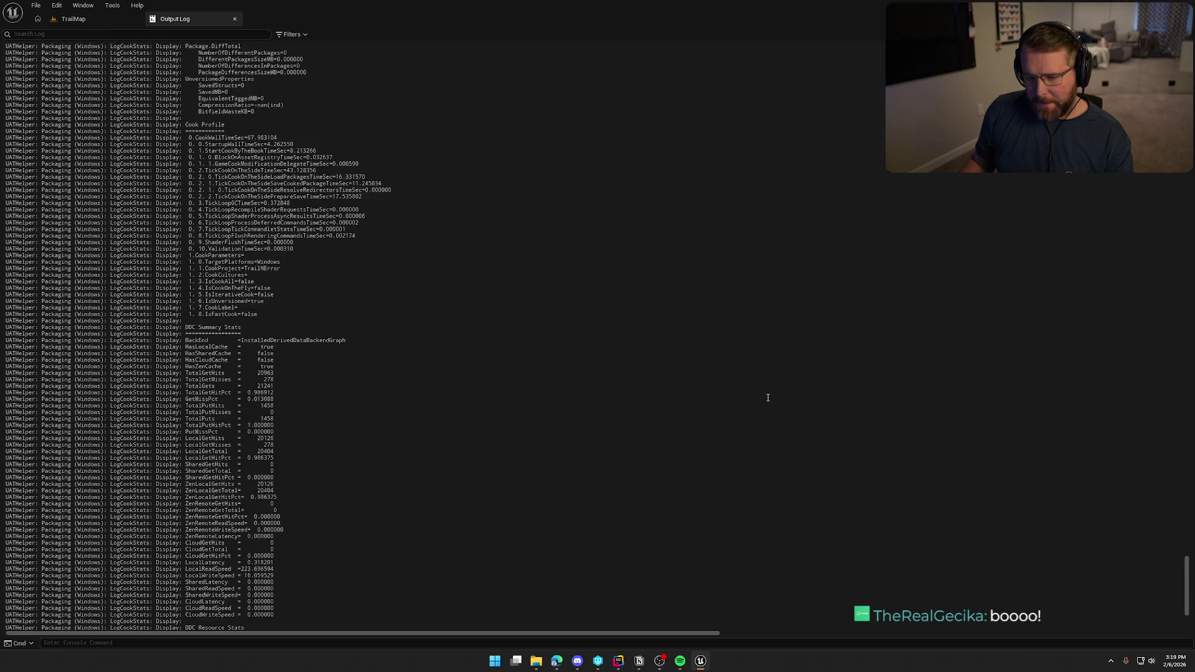
scroll(1183, 584, down, 8)
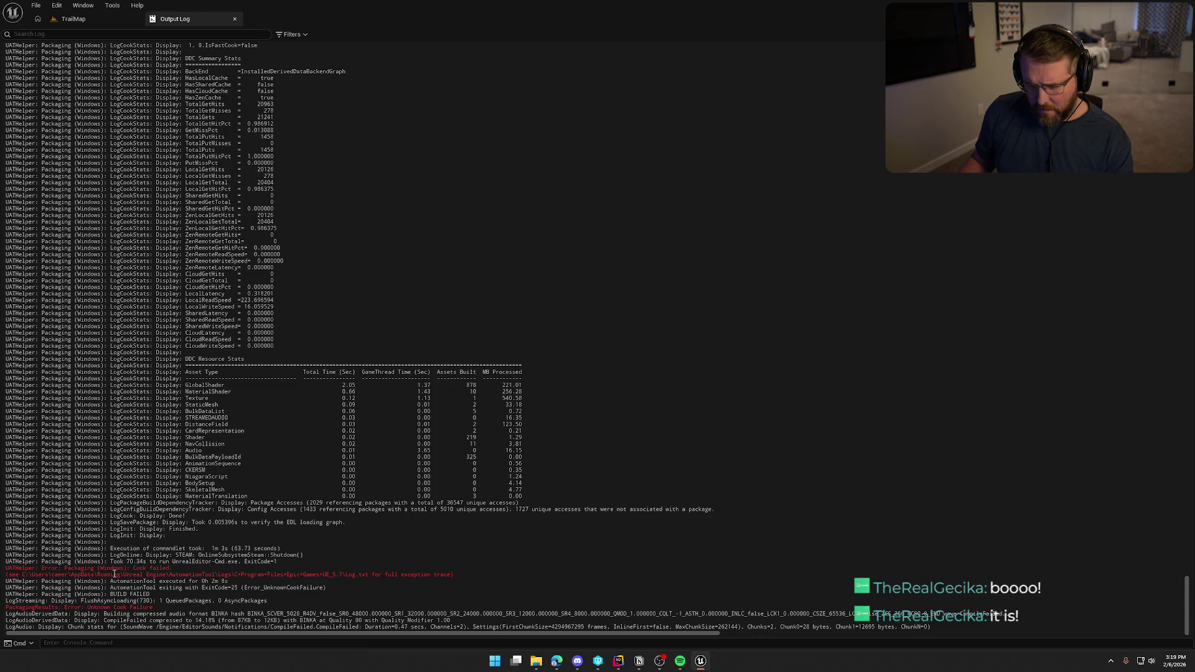
drag(22, 575, 346, 574)
click(547, 528)
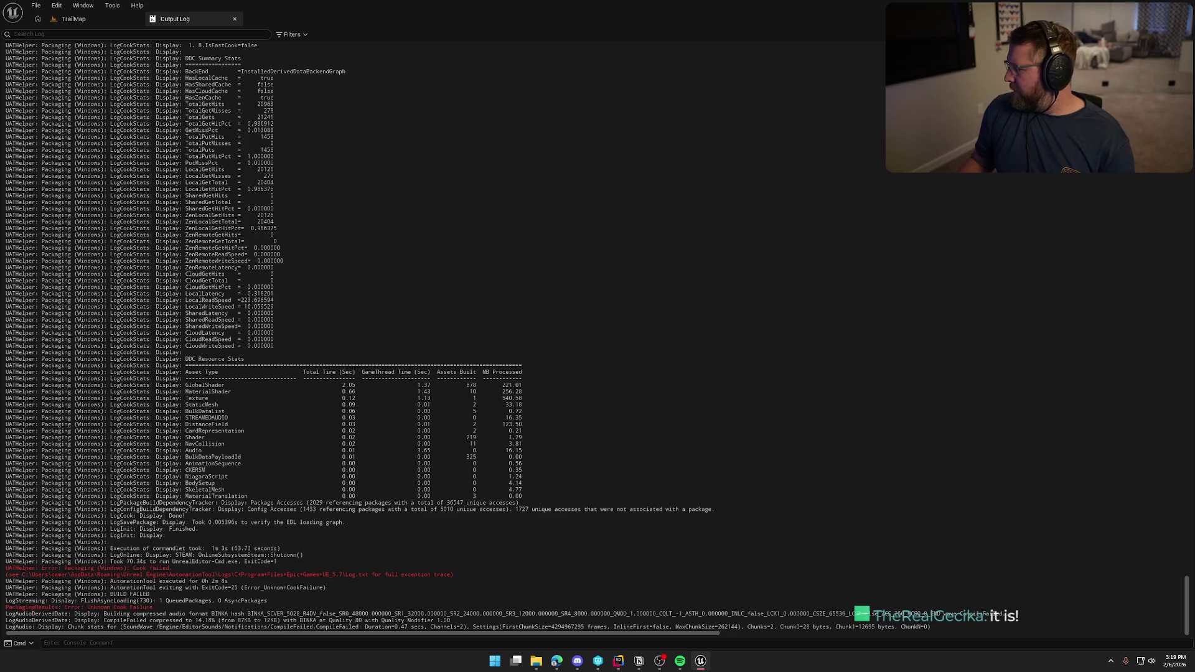
mouse_move(734, 107)
mouse_down()
mouse_move(708, 105)
mouse_move(708, 2)
mouse_up()
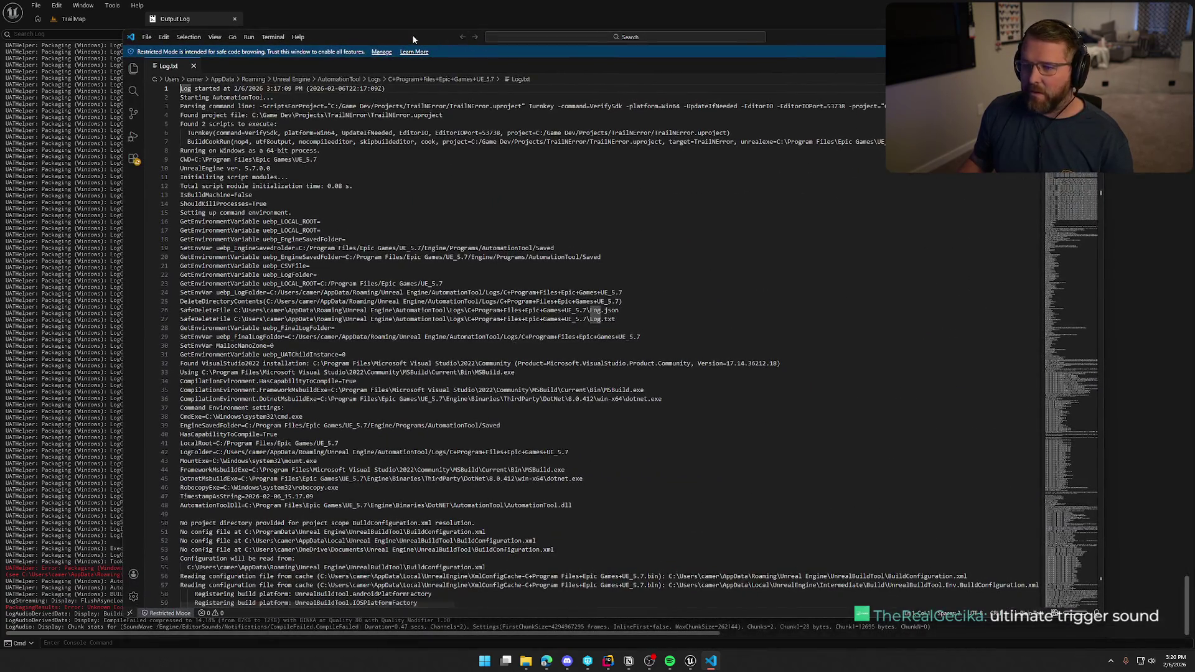
- Scan Log.txt from its end back to the top and highlight every 'Error' occurrence
key(ctrl+End)
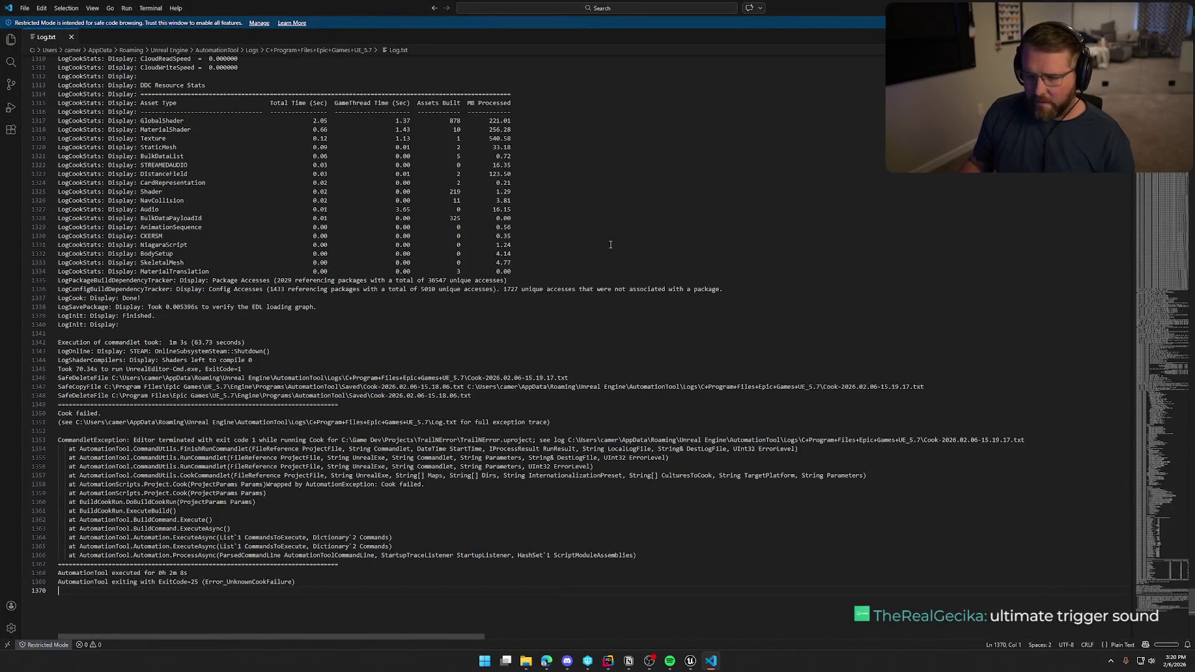
scroll(576, 487, up, 20)
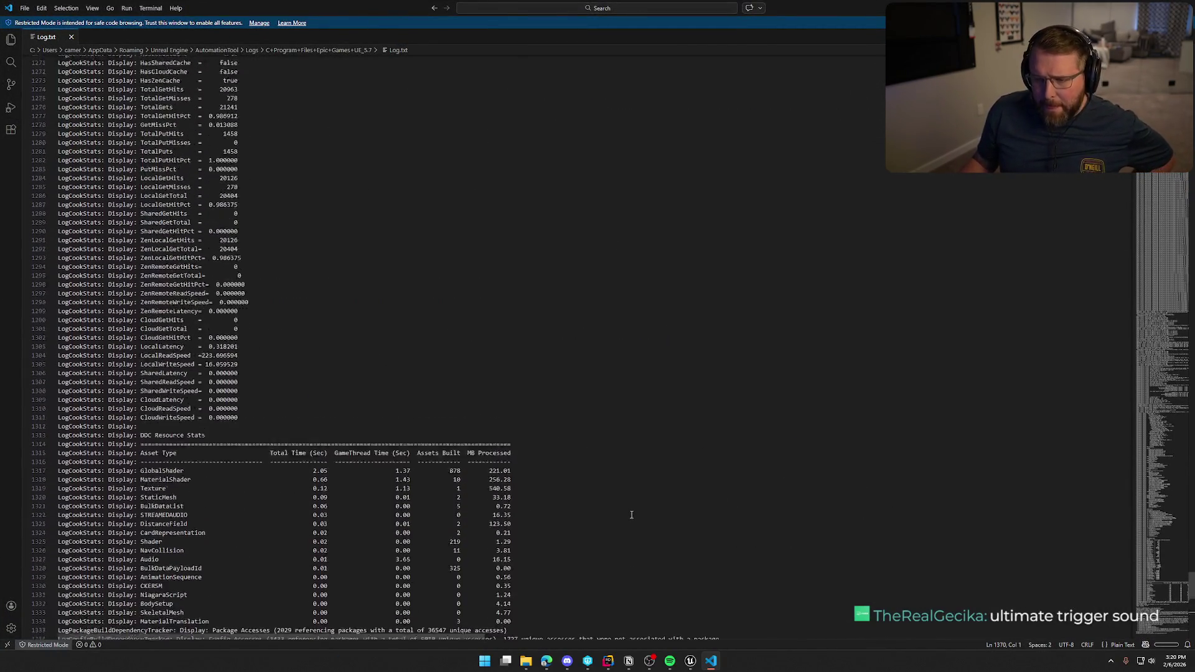
scroll(632, 513, up, 20)
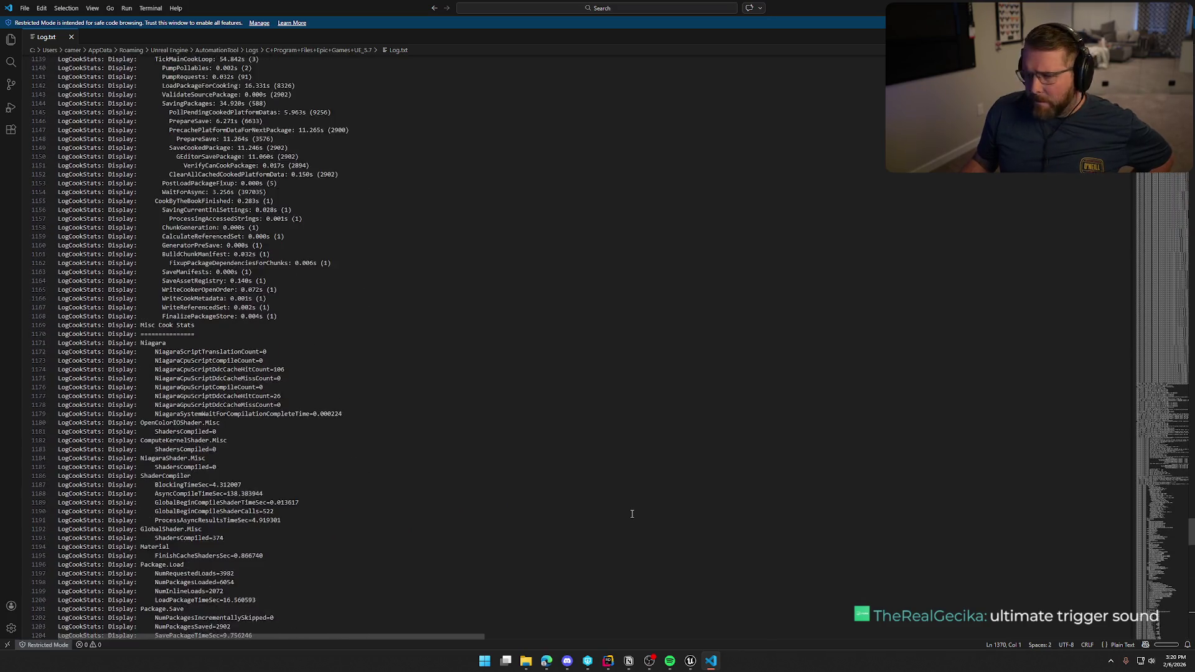
scroll(628, 511, up, 20)
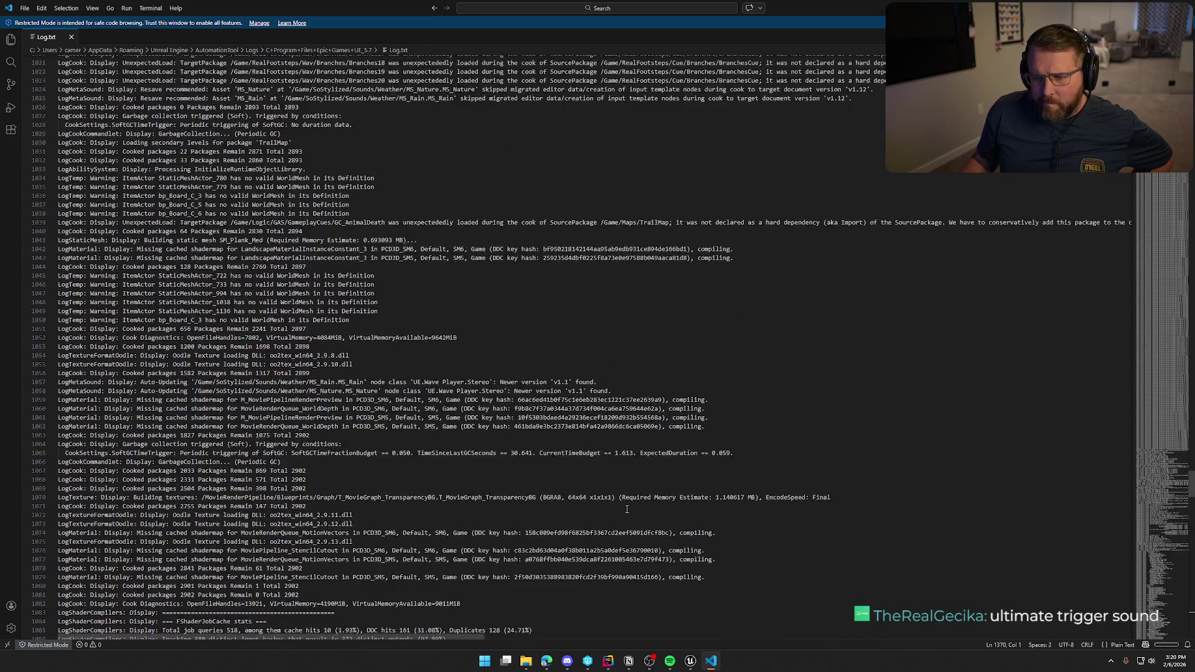
scroll(627, 509, up, 20)
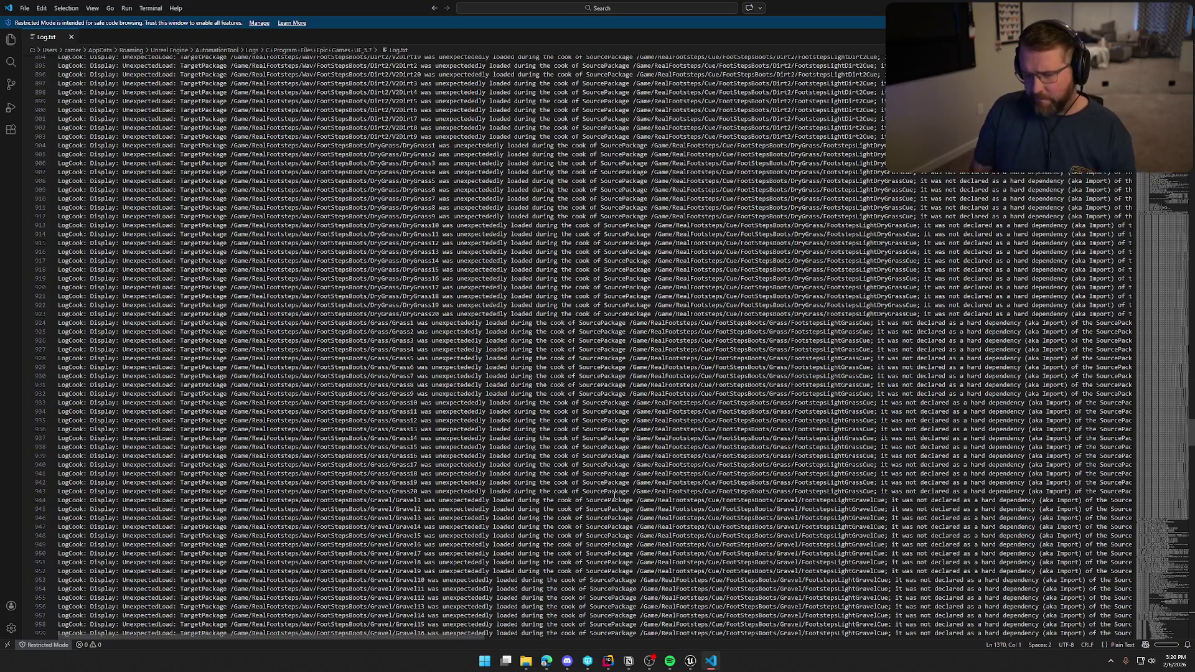
key(ctrl+Home)
key(F3)
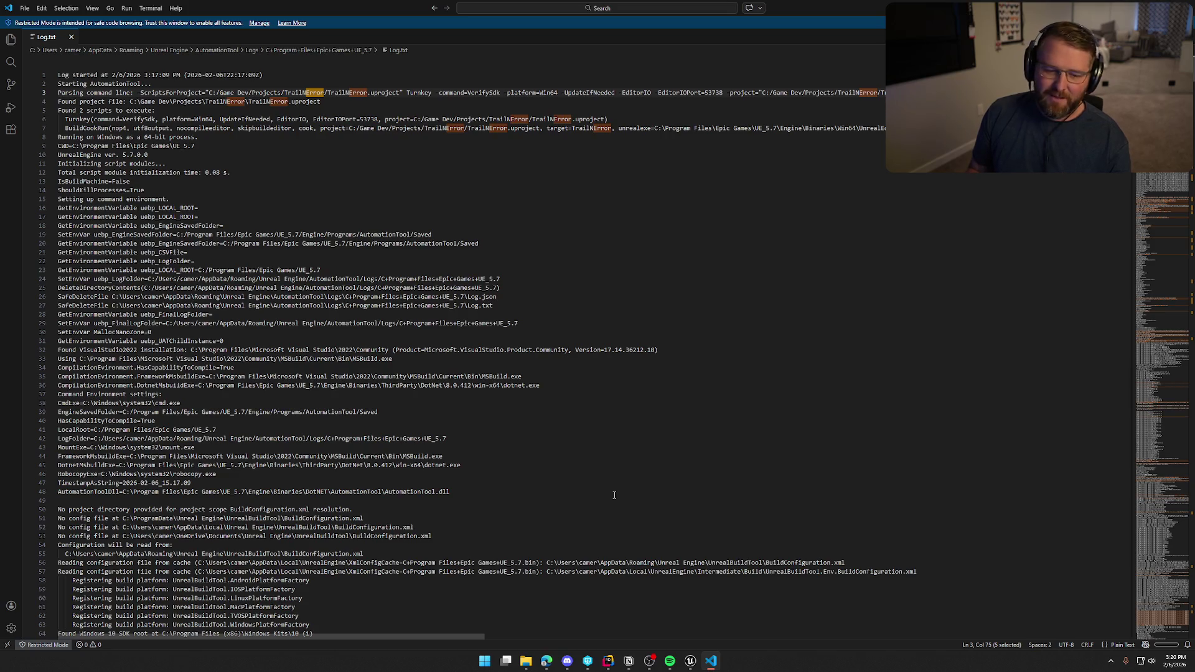
- Step through the 'Error' matches from line 3 down to those on line 155
key(F3)
key(F3)
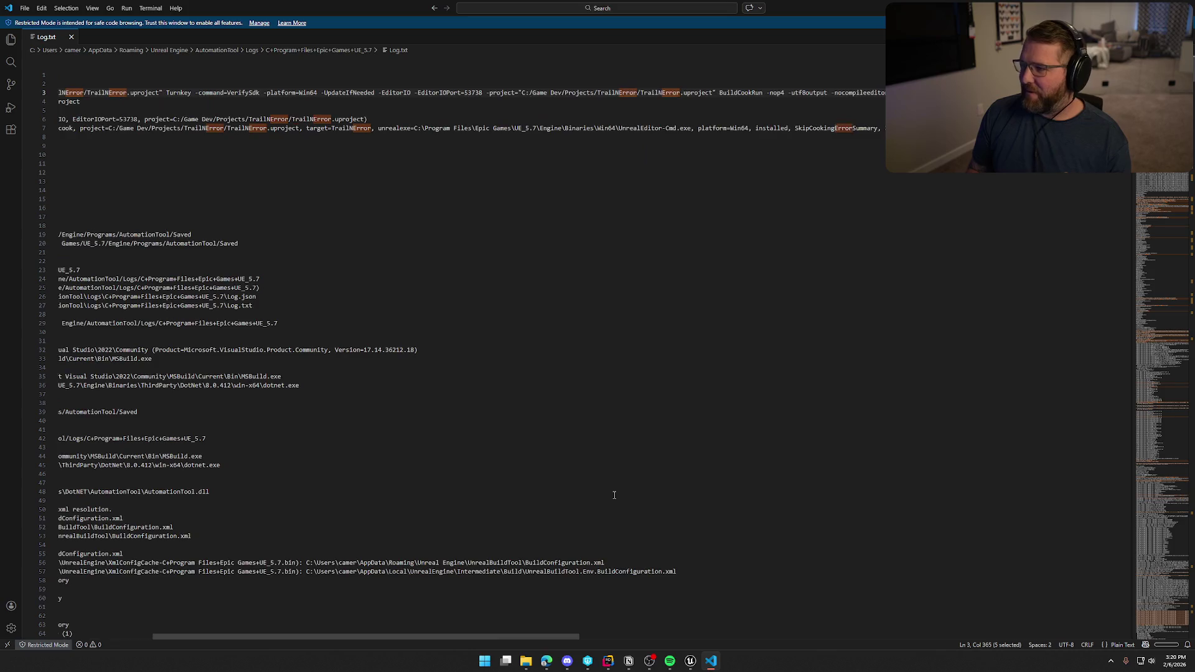
key(F3)
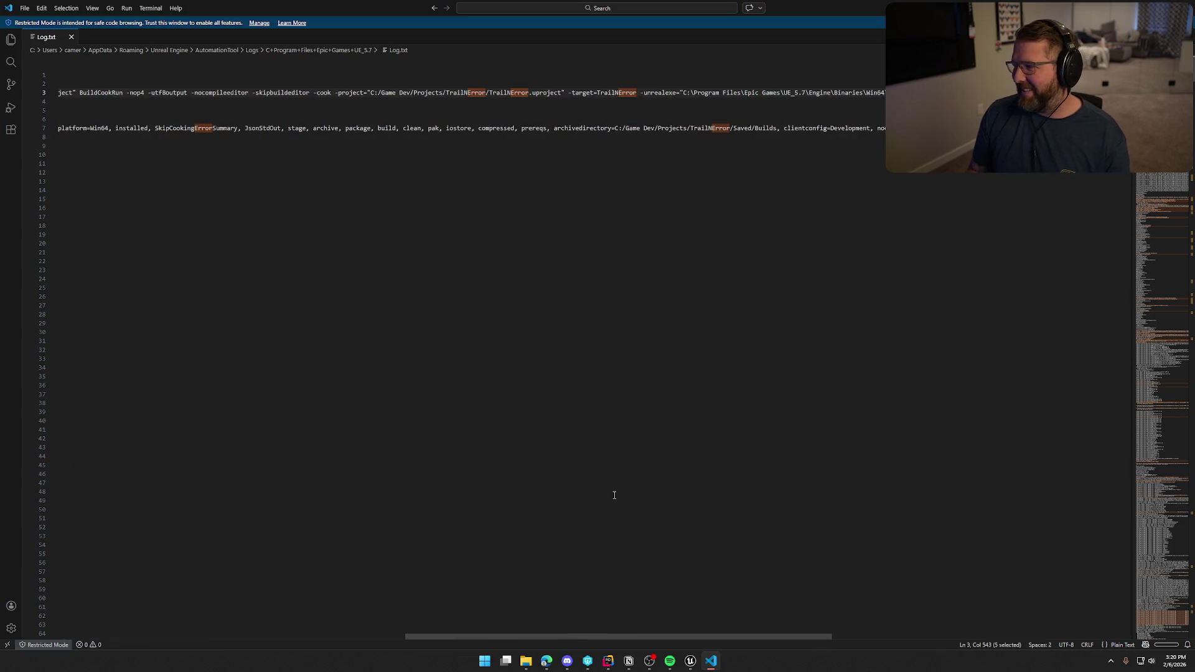
key(F3)
key(F3)
key(F3)
key(F3)
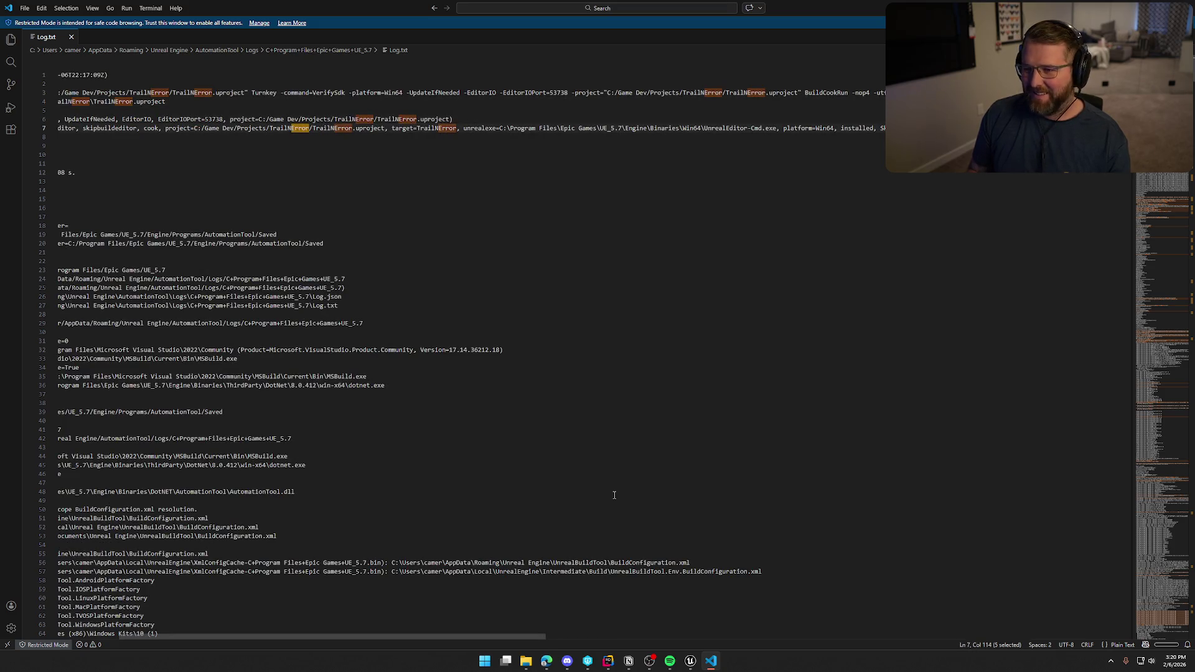
key(F3)
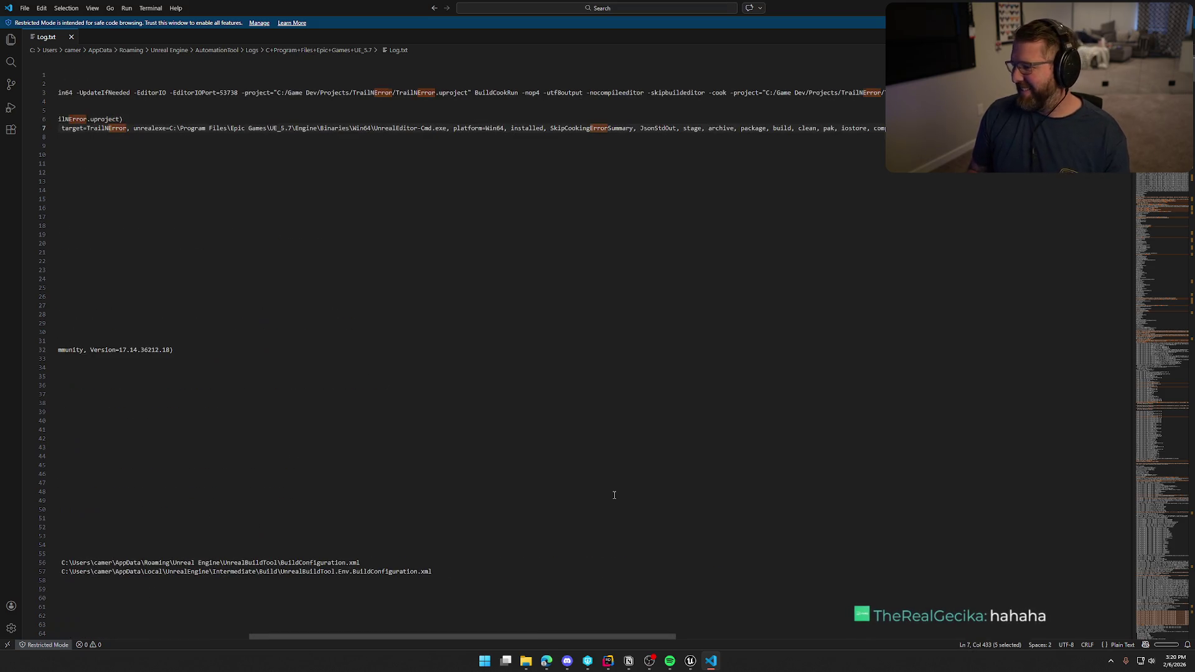
key(F3)
key(F3)
key(F3)
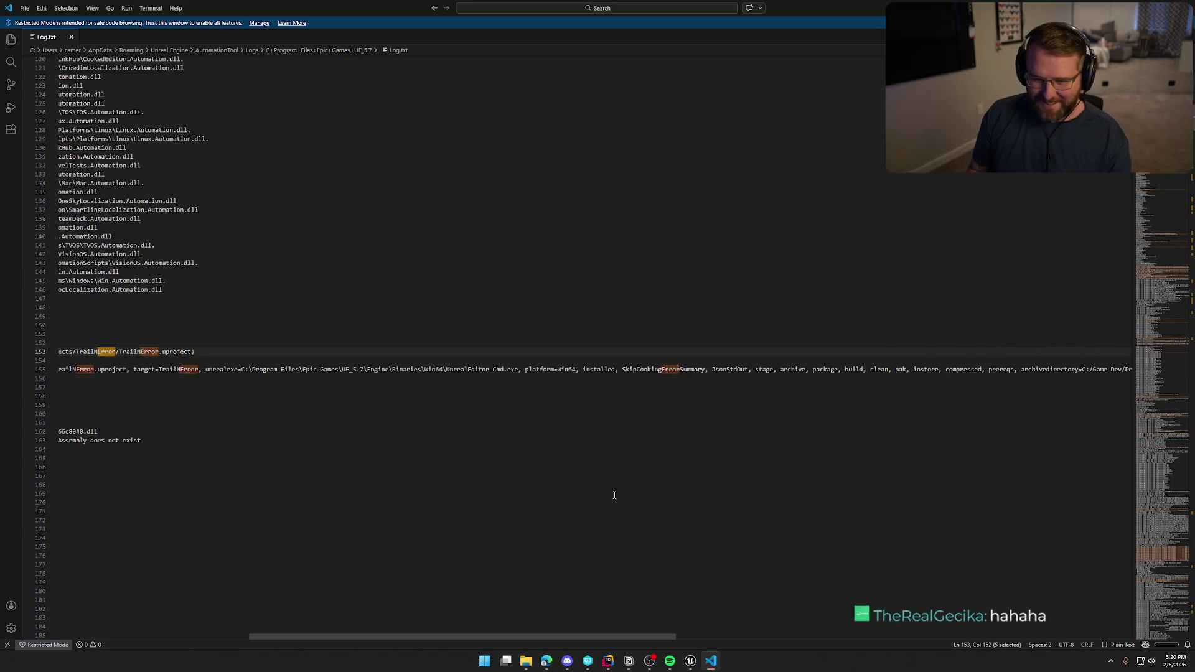
key(F3)
key(F3)
key(F3)
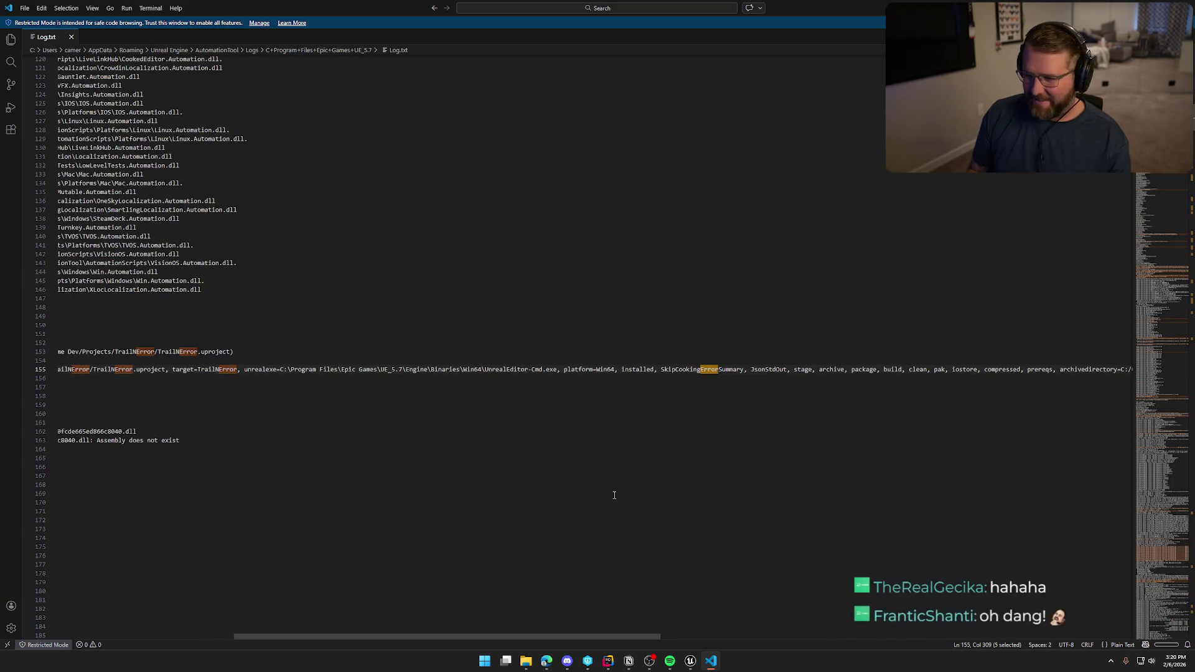
key(F3)
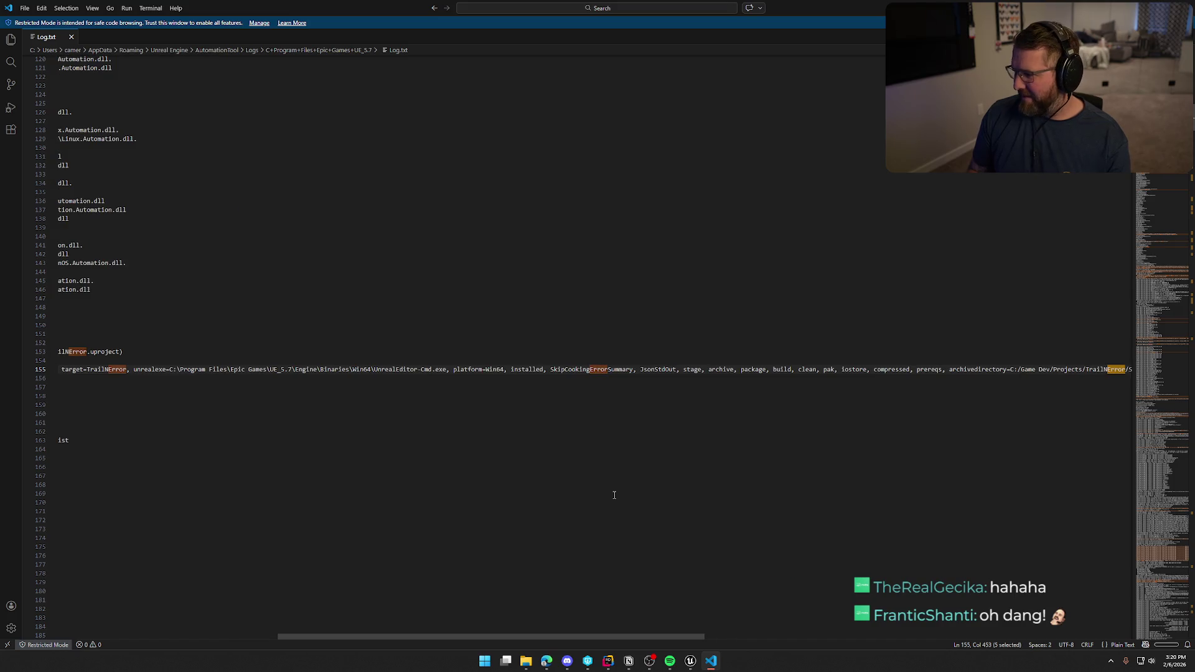
key(F3)
key(F3)
key(F3)
key(F3)
key(F3)
key(F3)
key(F3)
key(F3)
key(F3)
key(F3)
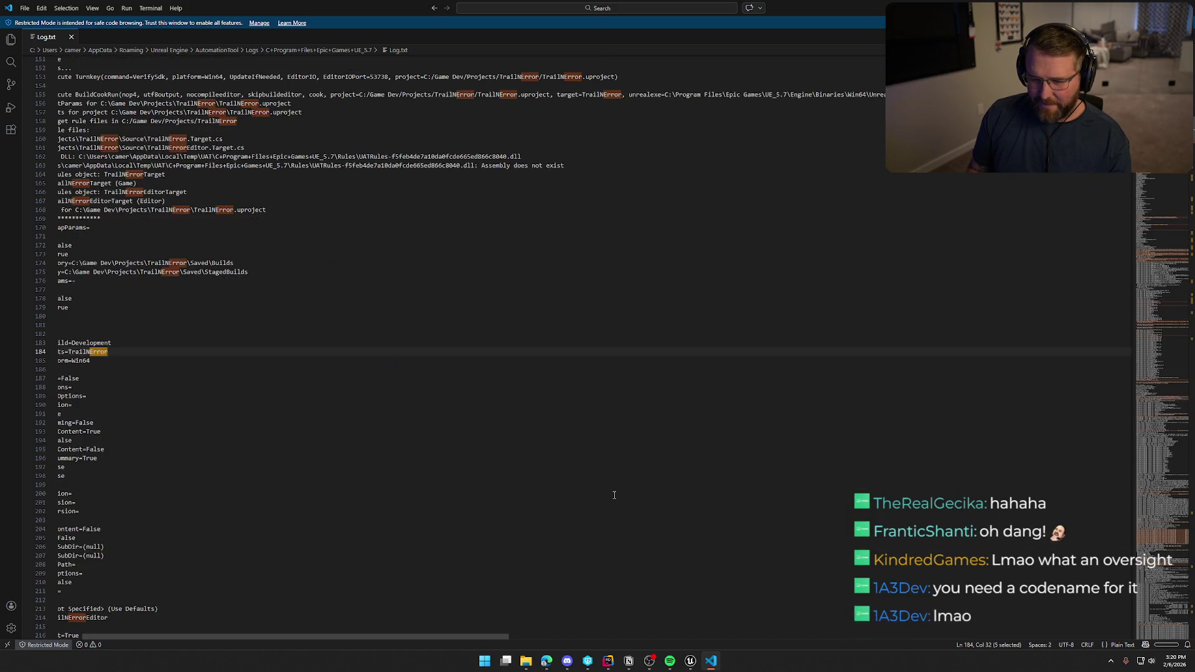
- Continue through the later matches at lines 196, 261, 262 and 296, then return to the top of Log.txt
key(F3)
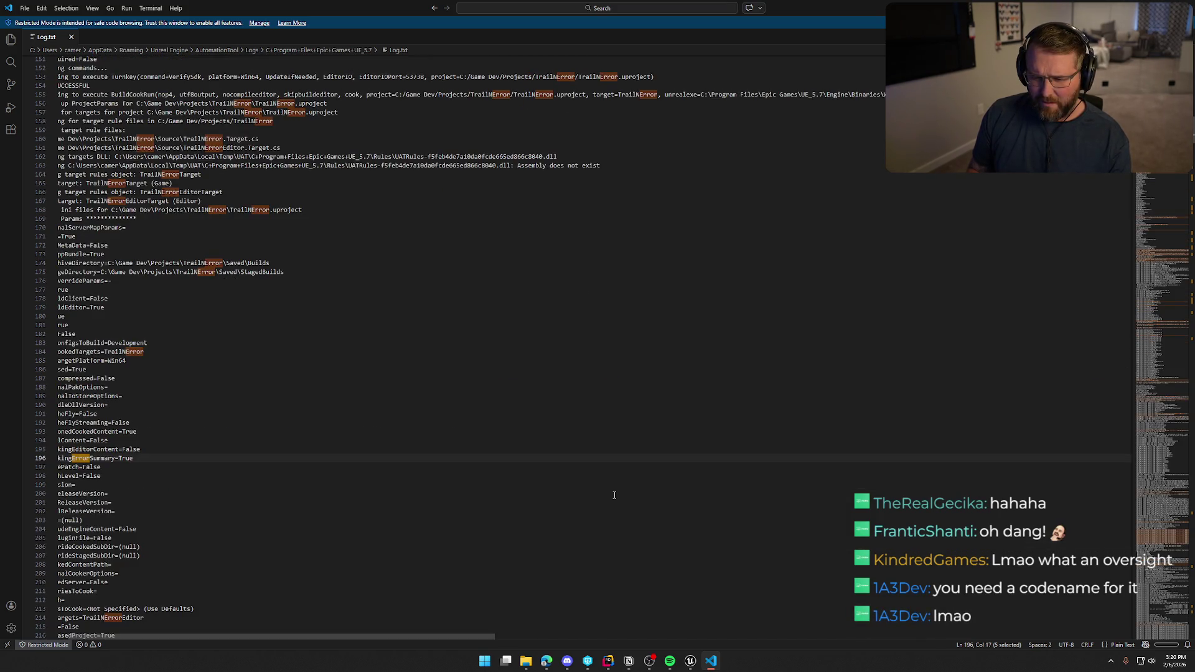
key(F3)
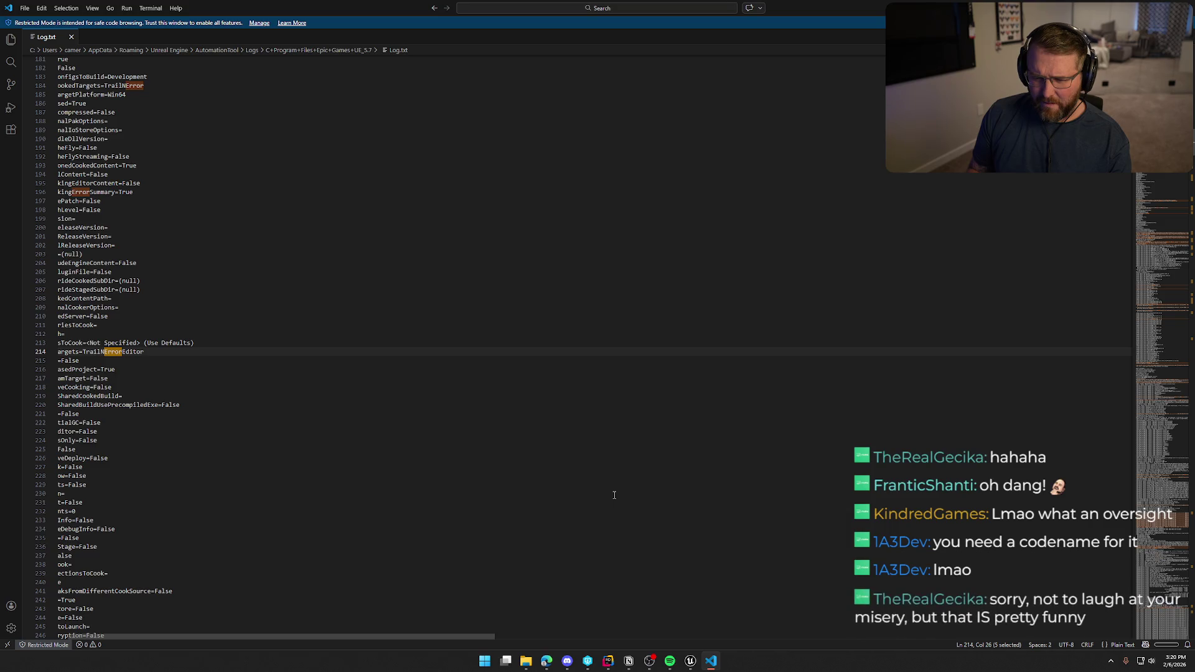
key(F3)
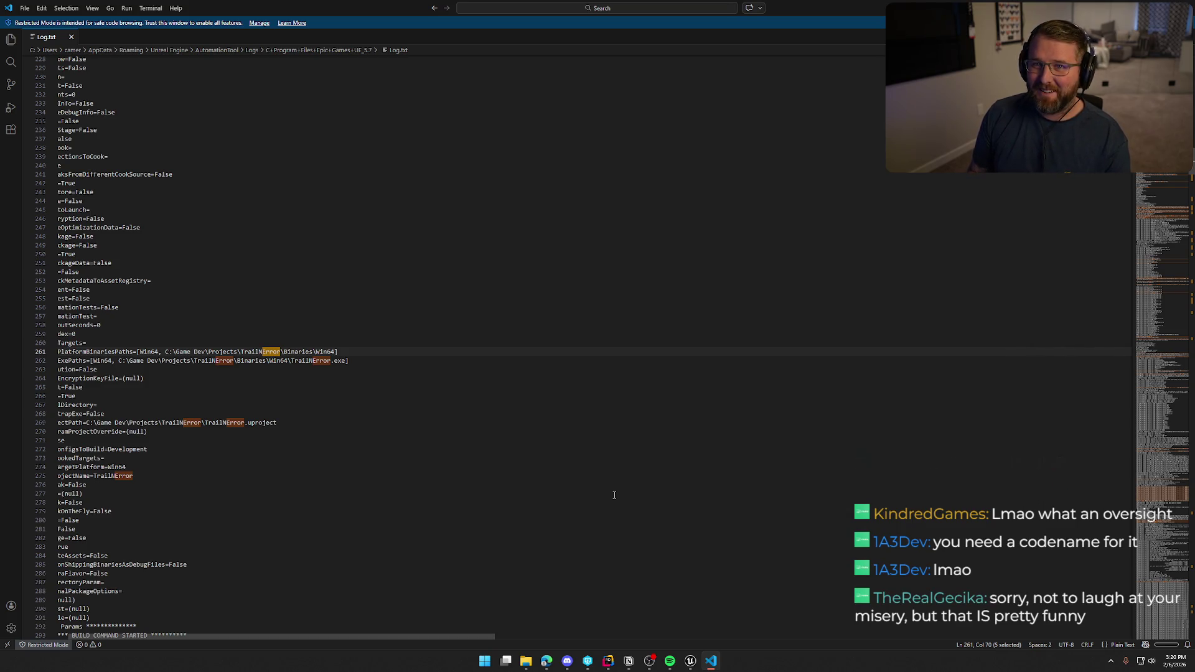
key(F3)
key(F3)
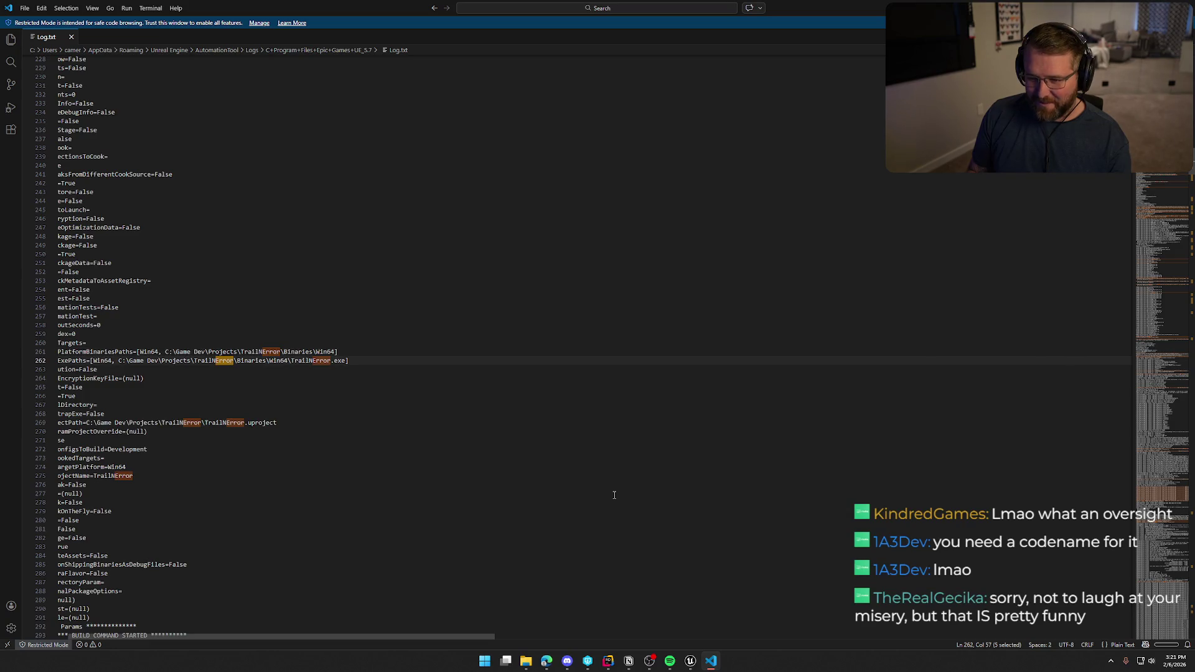
key(F3)
key(F3)
key(F3)
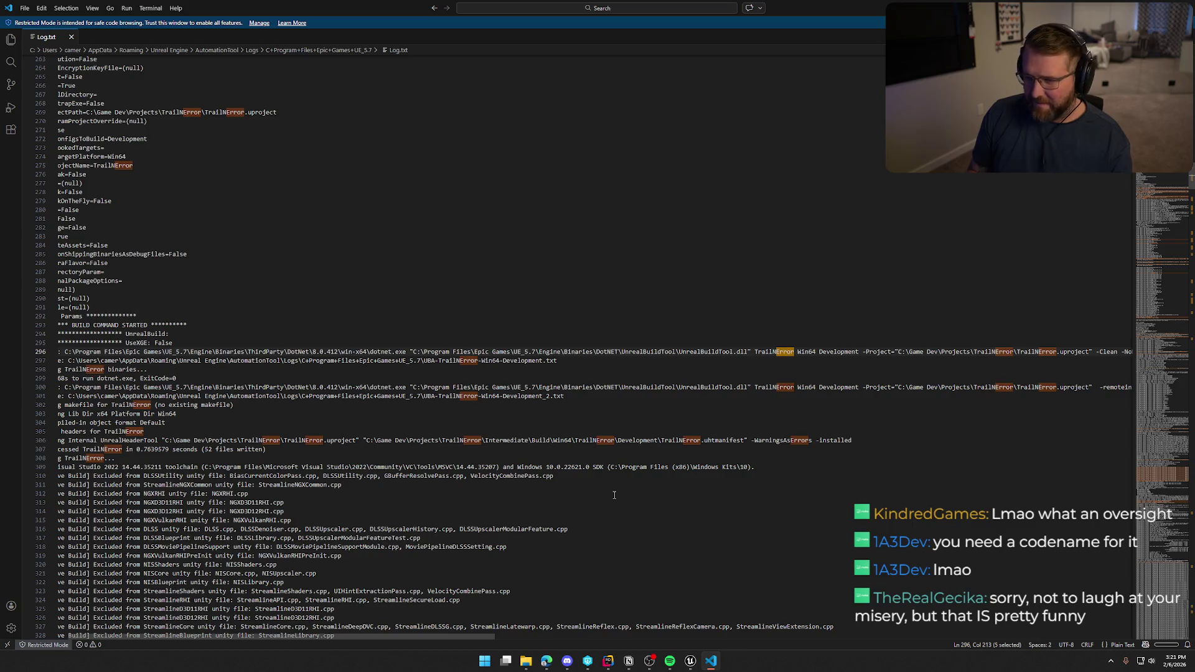
key(F3)
key(F3)
key(F3)
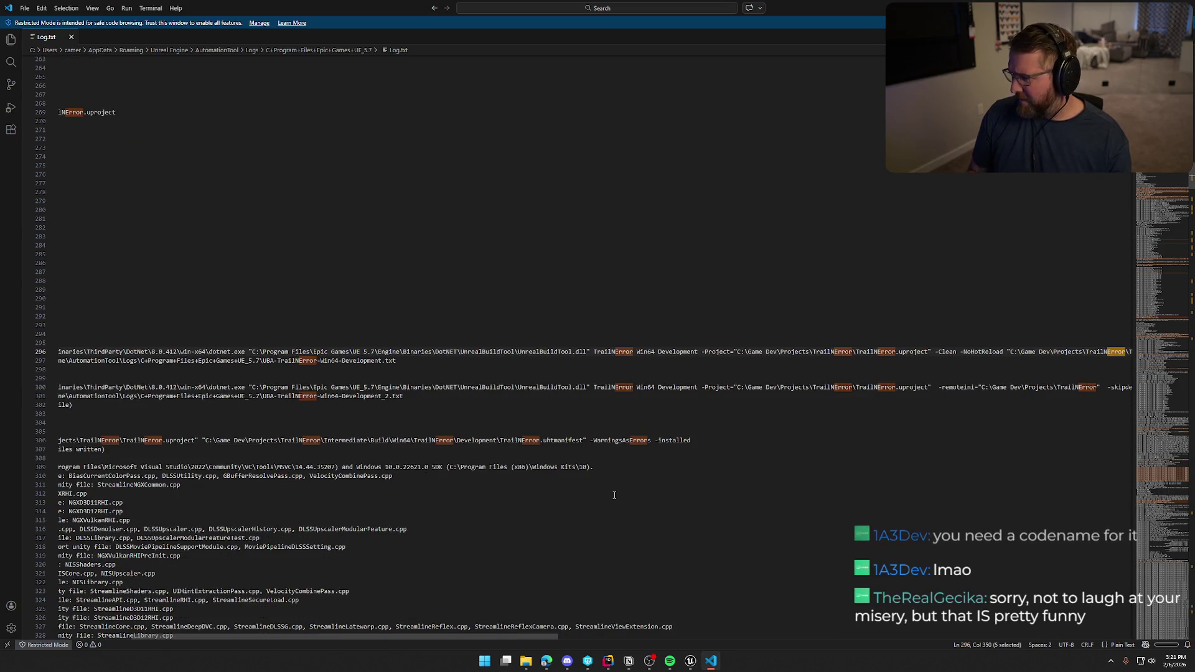
key(F3)
key(F3)
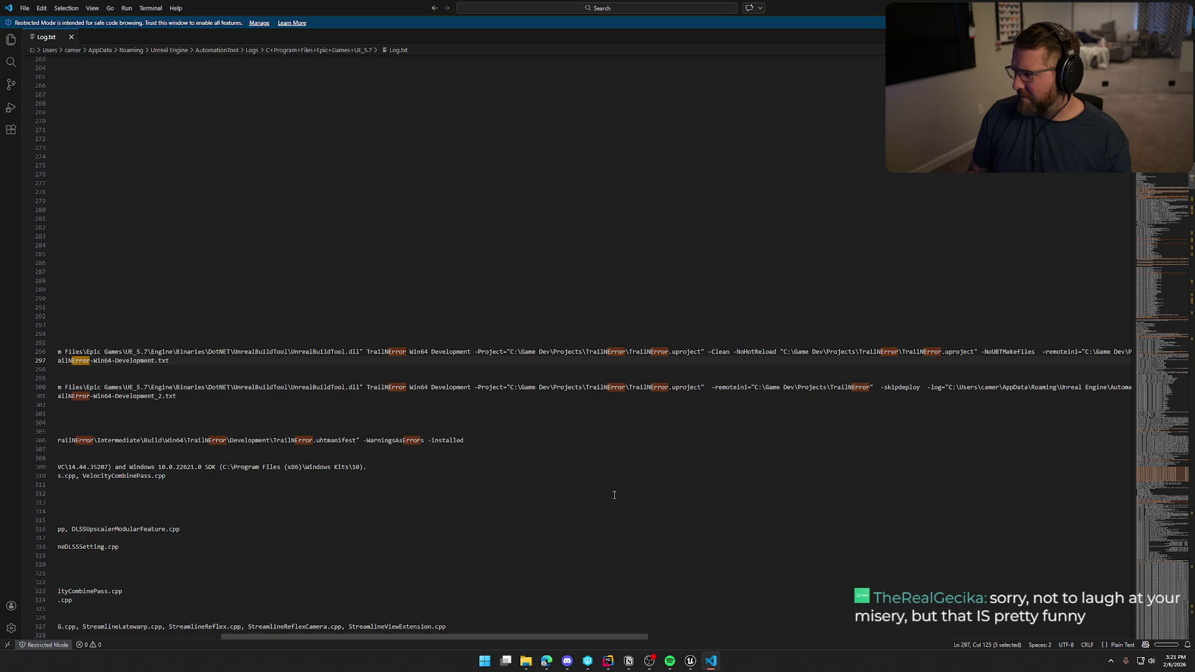
key(F3)
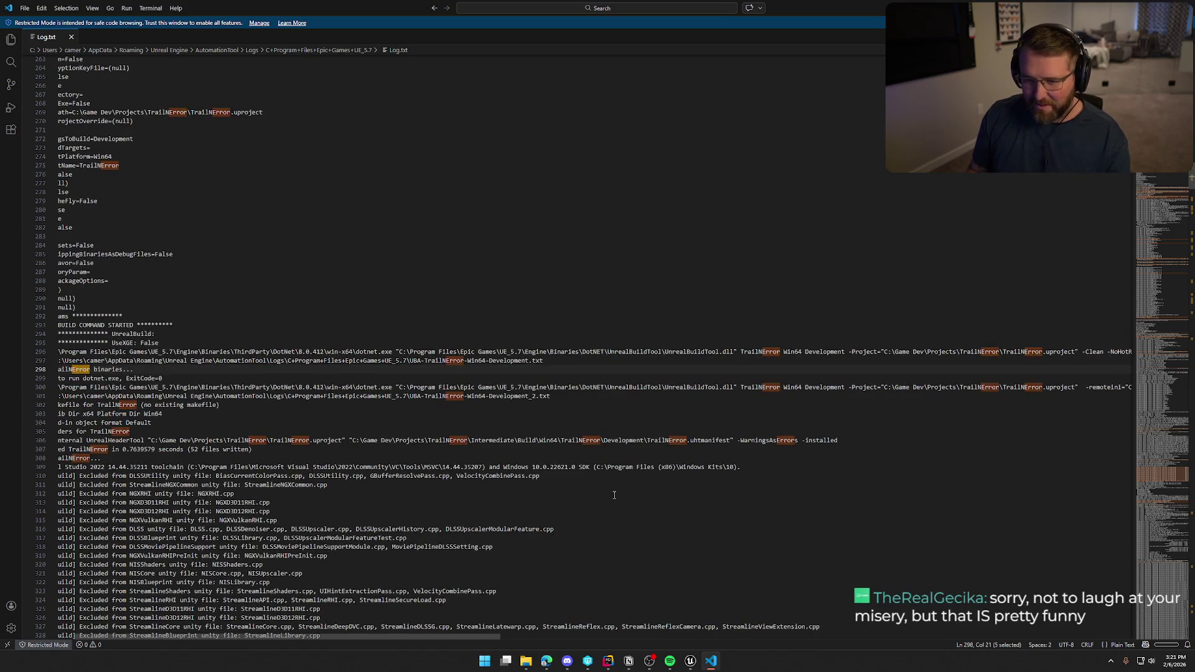
key(F3)
key(F3)
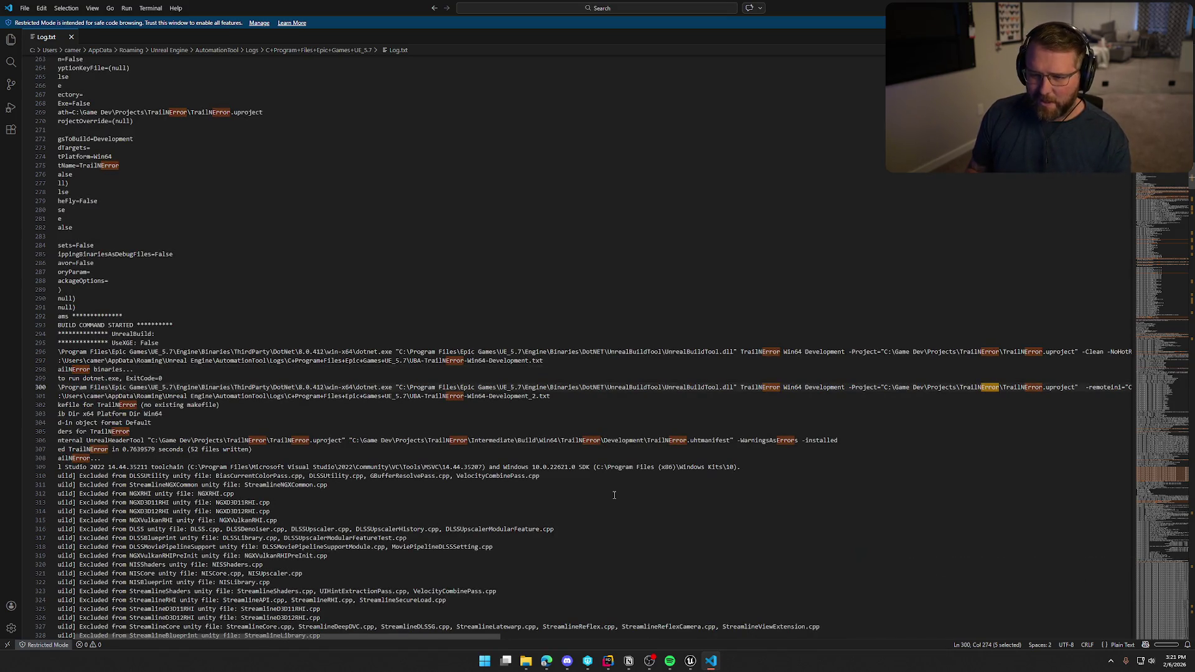
key(ctrl+Home)
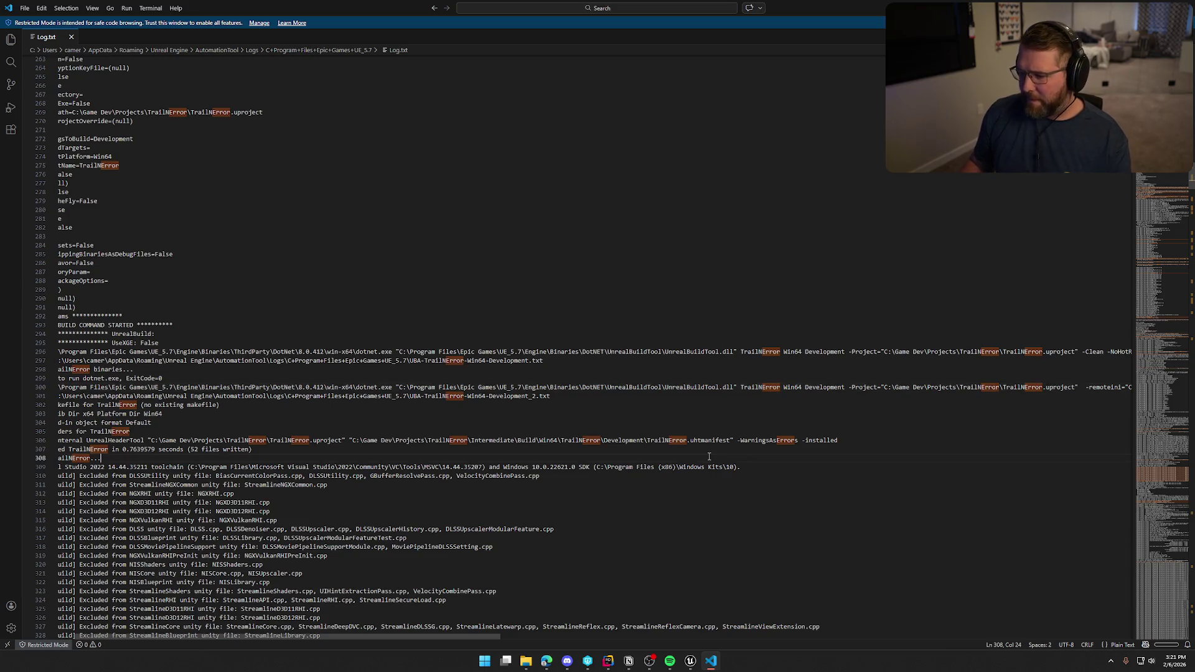
scroll(684, 456, down, 3)
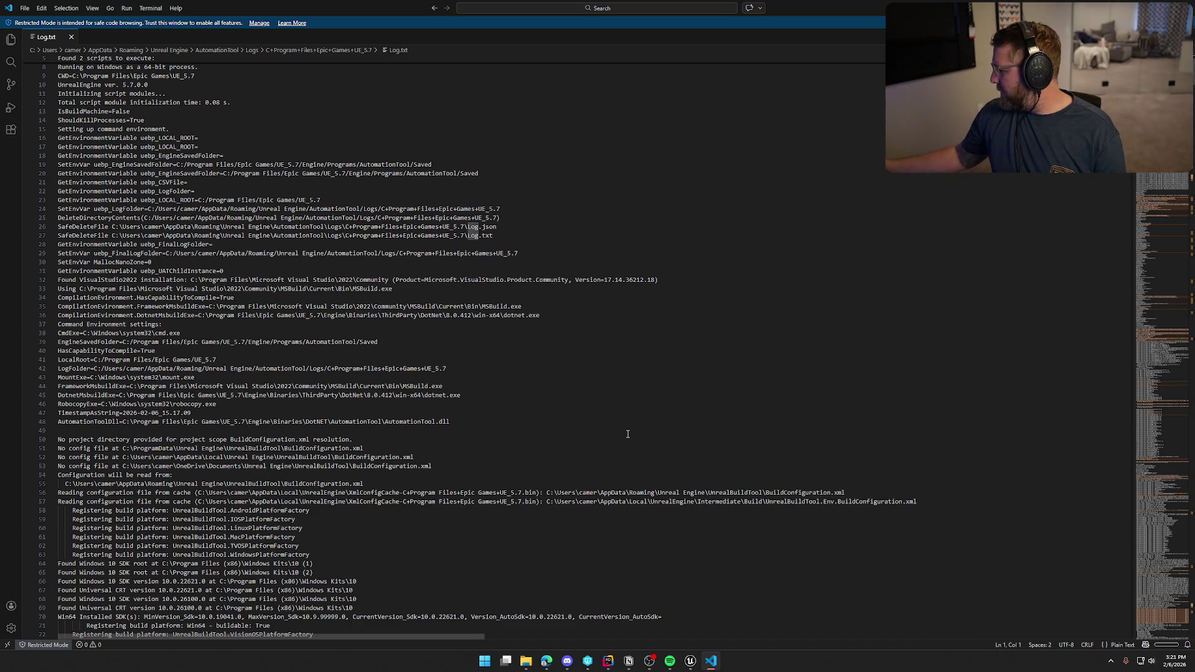
- Reach the Error entry on line 611 and select the function name GetSimplePhysicalMaterial
scroll(461, 409, down, 20)
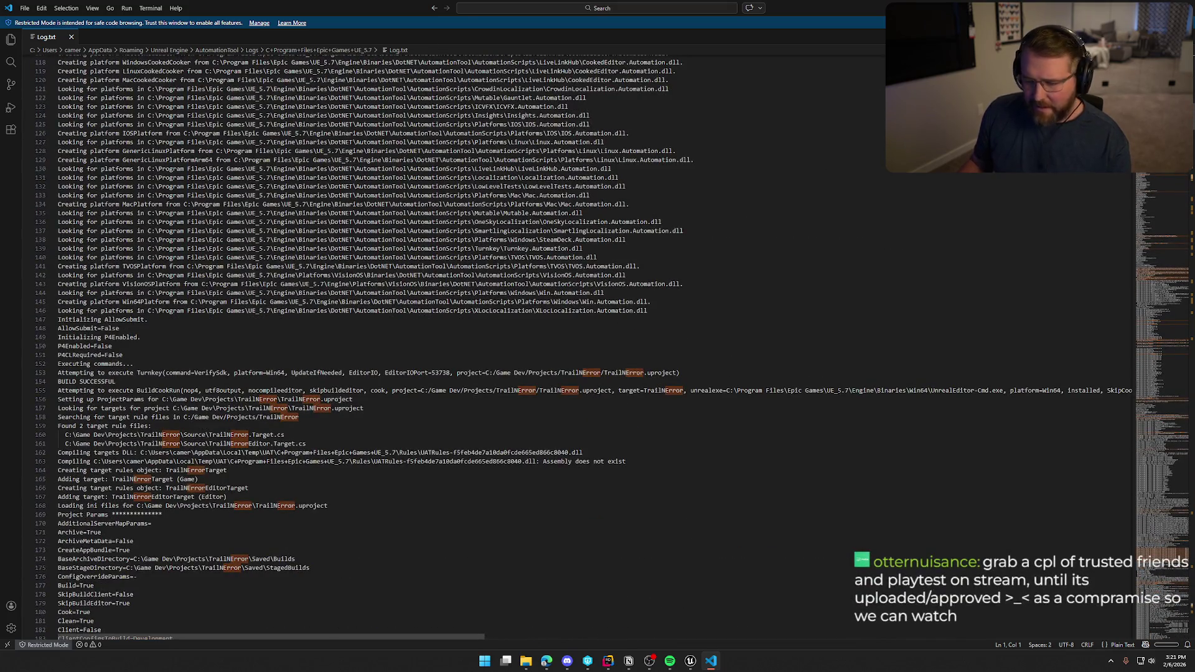
key(F3)
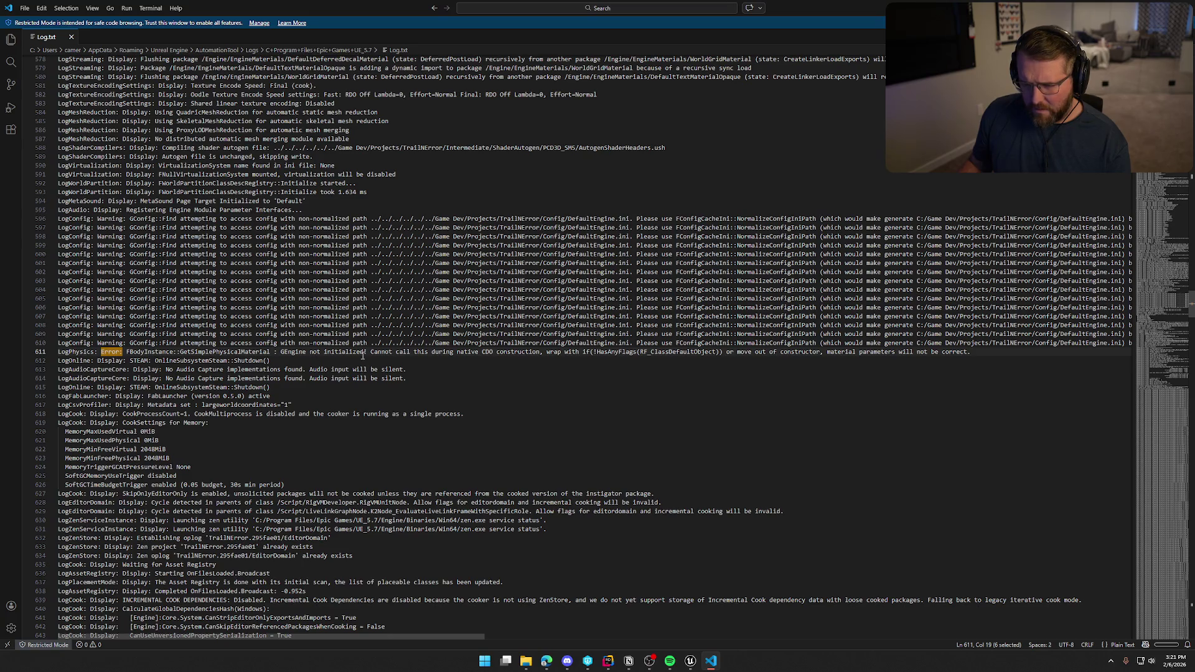
scroll(464, 371, down, 5)
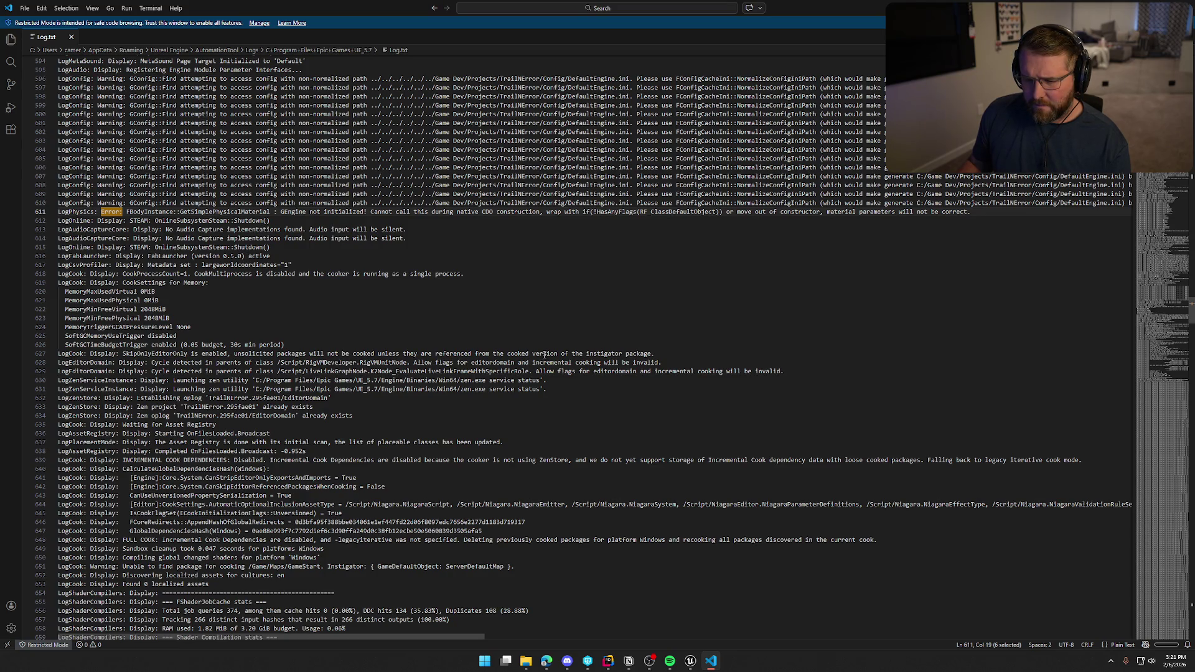
scroll(545, 355, down, 6)
scroll(541, 363, up, 10)
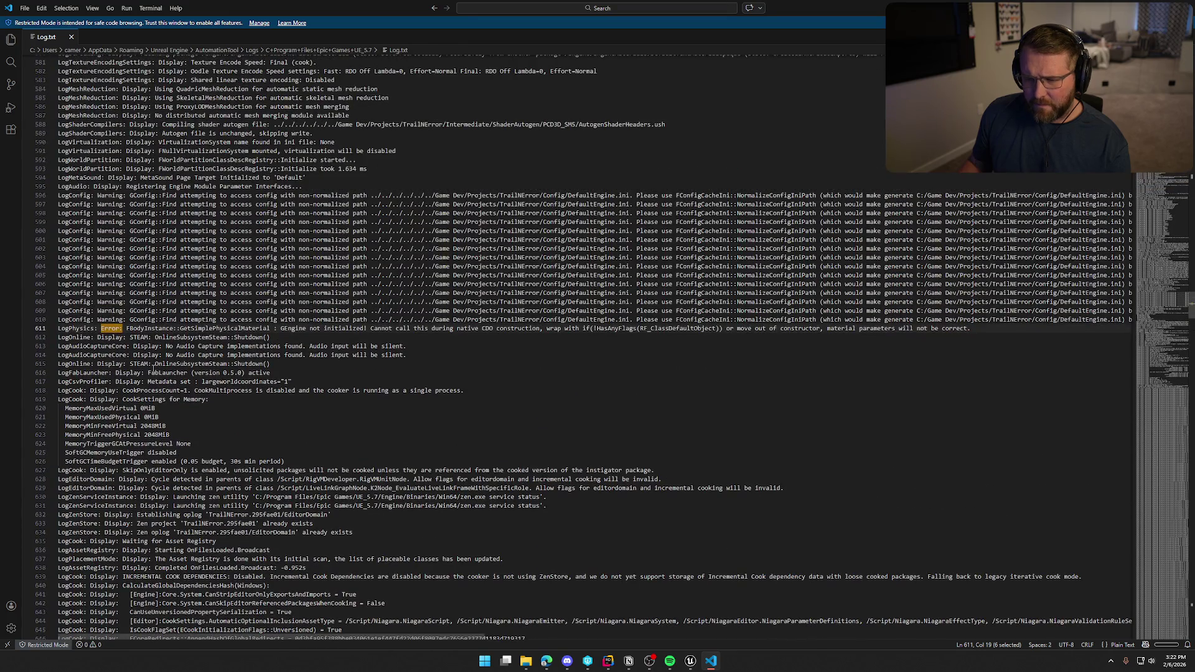
double_click(214, 328)
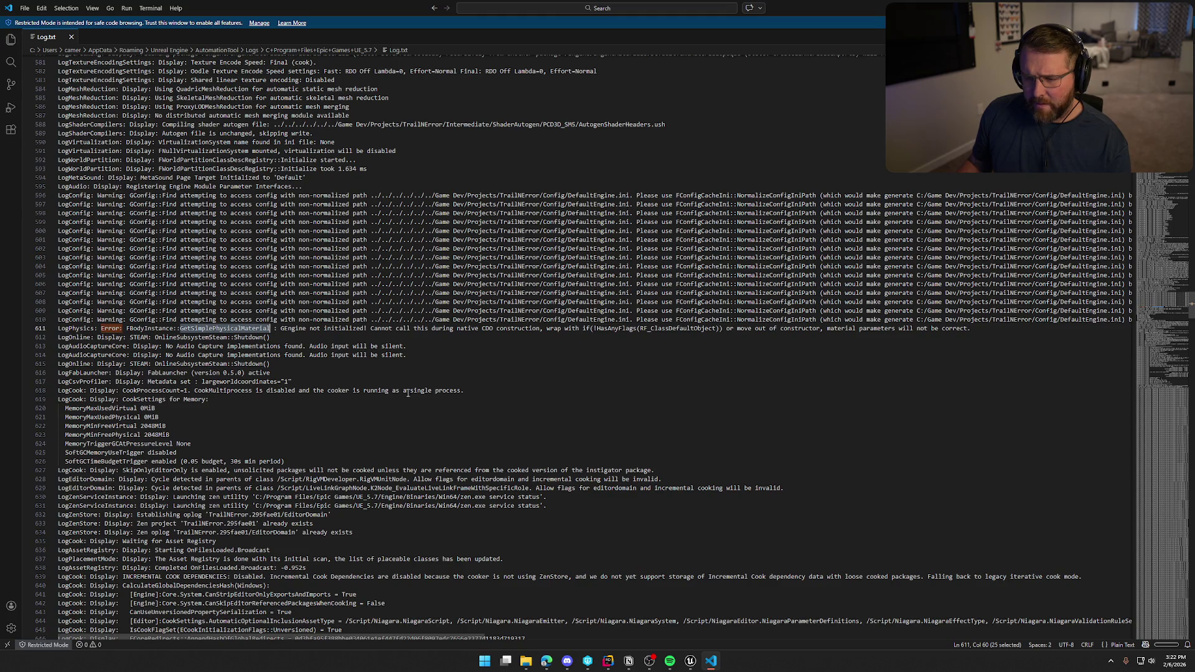
- In Rider, search everywhere for 'GetSimplePhysics'
click(608, 661)
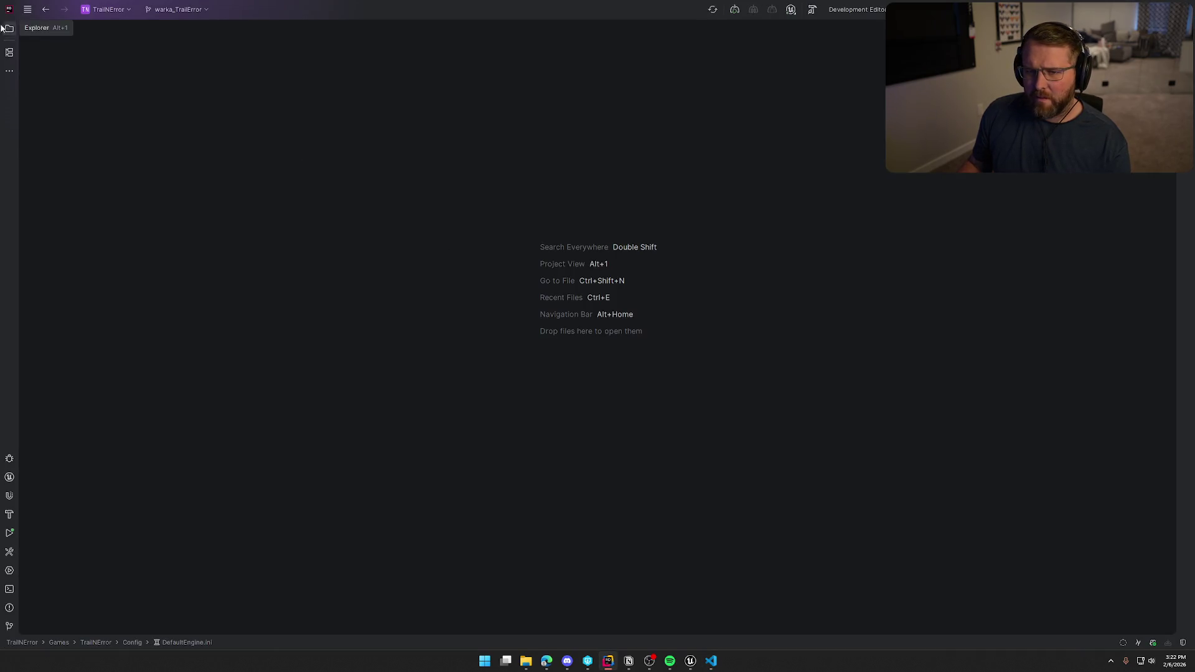
key(shift)
key(shift)
text(GetSimplePhy)
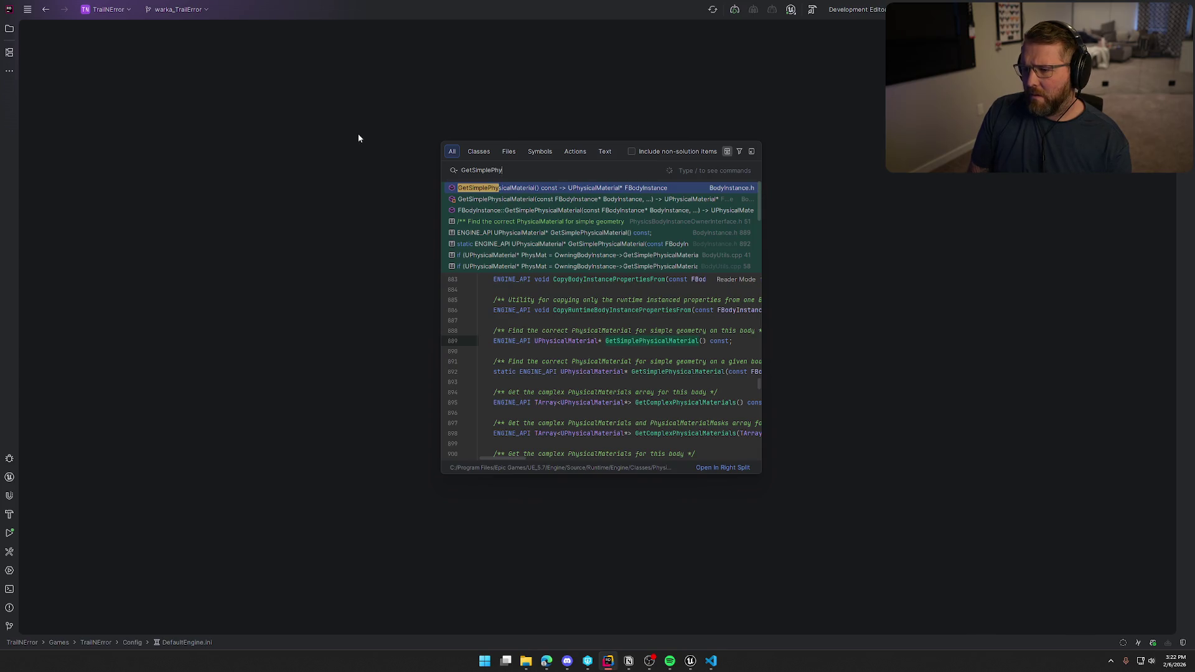
text(sics)
- Widen the search to engine code with 'Material', dismiss it when nothing is found, and check the log
key(shift)
key(shift)
text(Material)
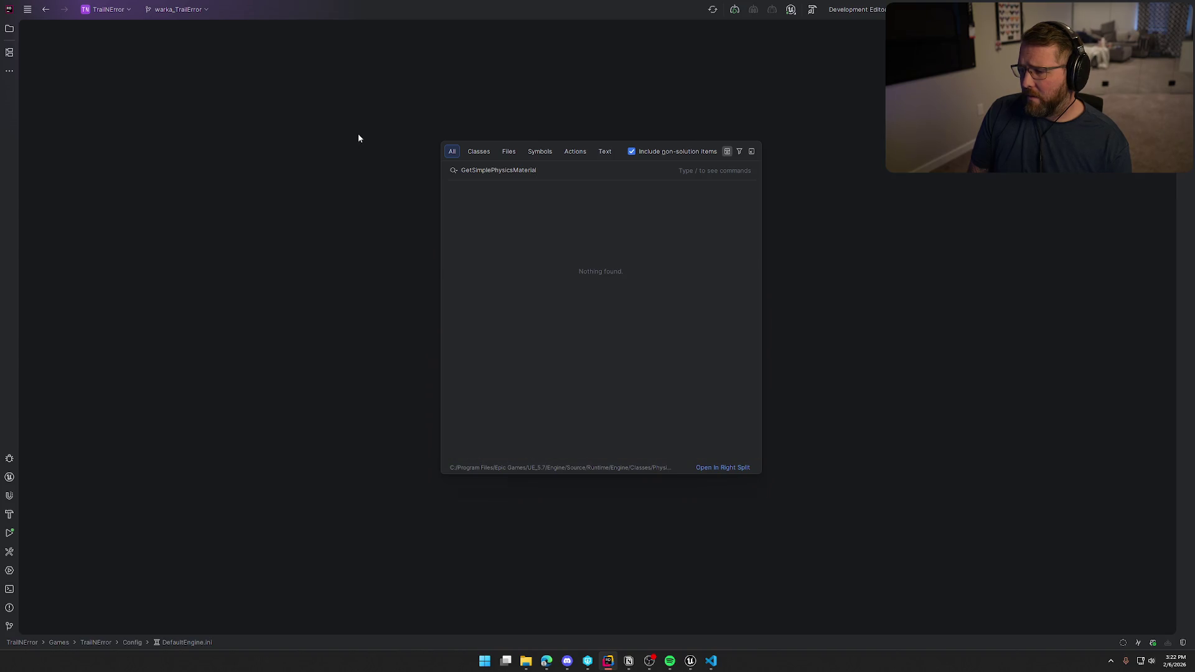
key(Escape)
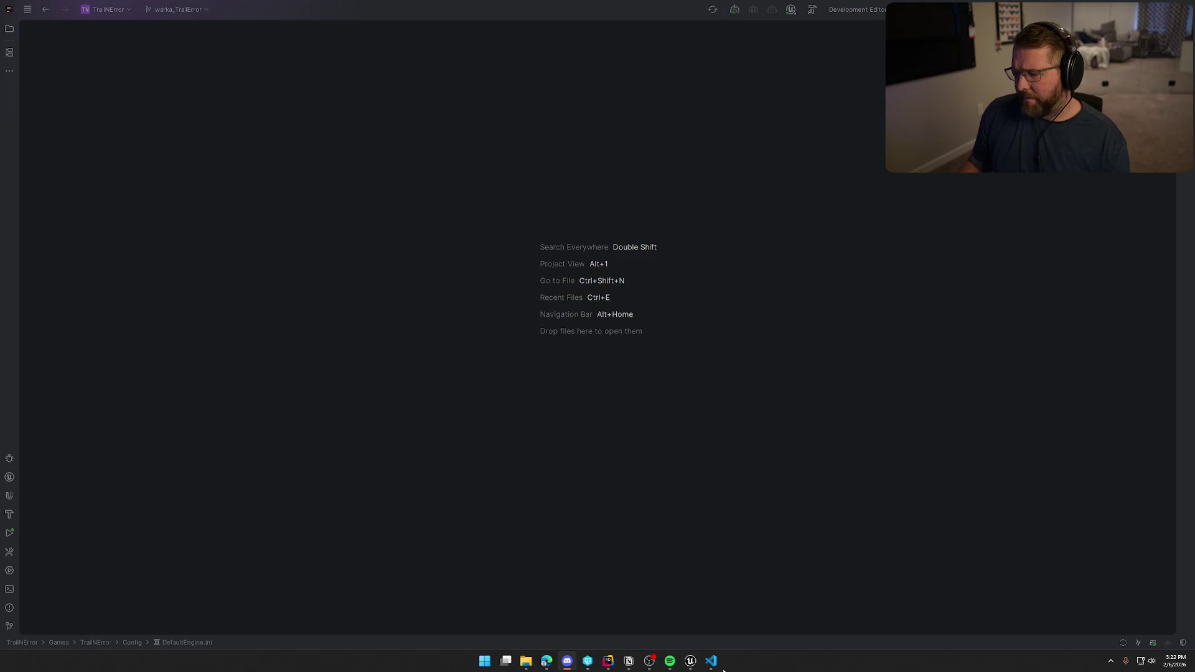
click(711, 661)
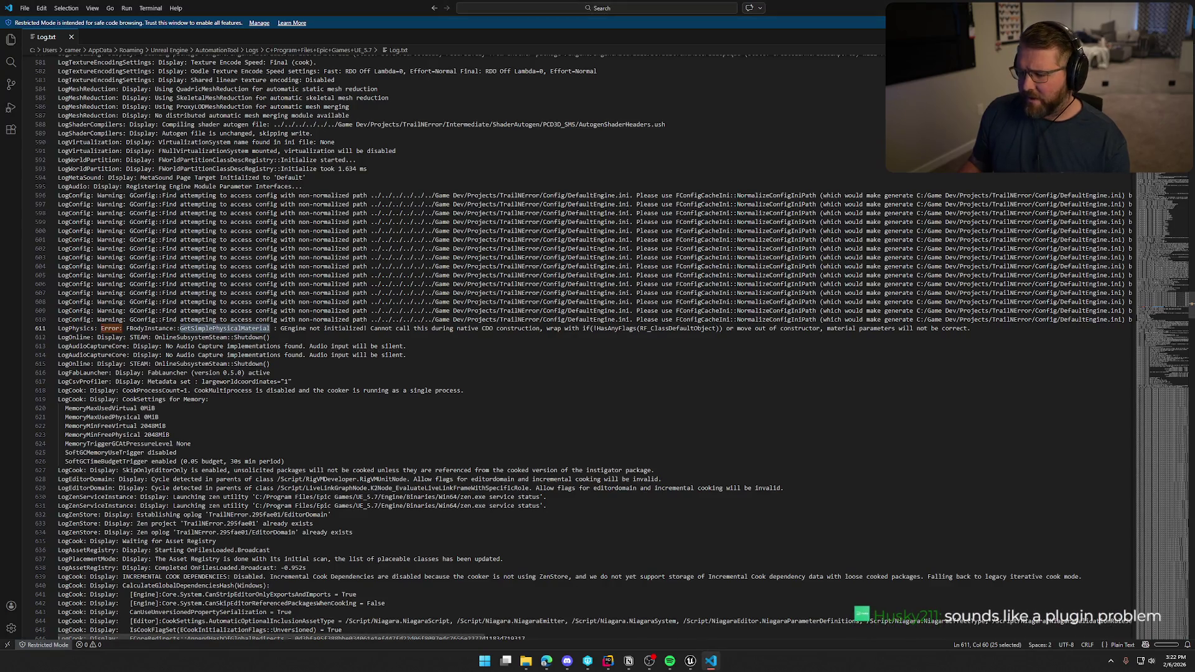
click(608, 661)
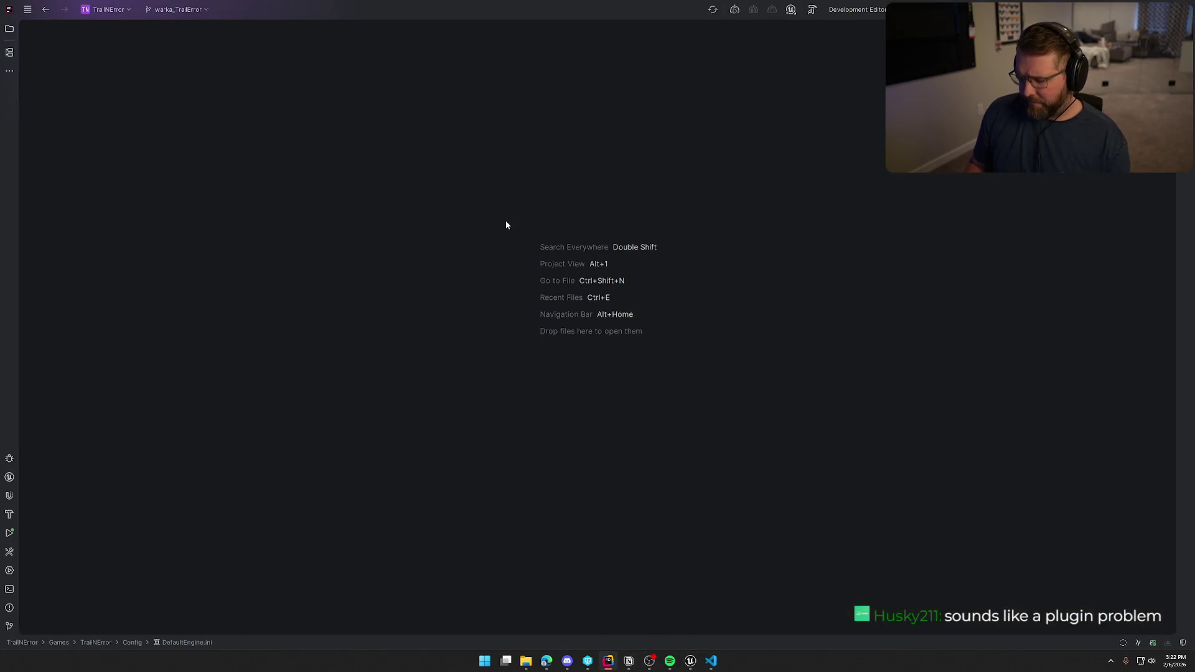
- Search again for 'GetSimplePhysicalMaterial', close it without opening a result, and show the solution tree
key(shift)
key(shift)
text(Ge)
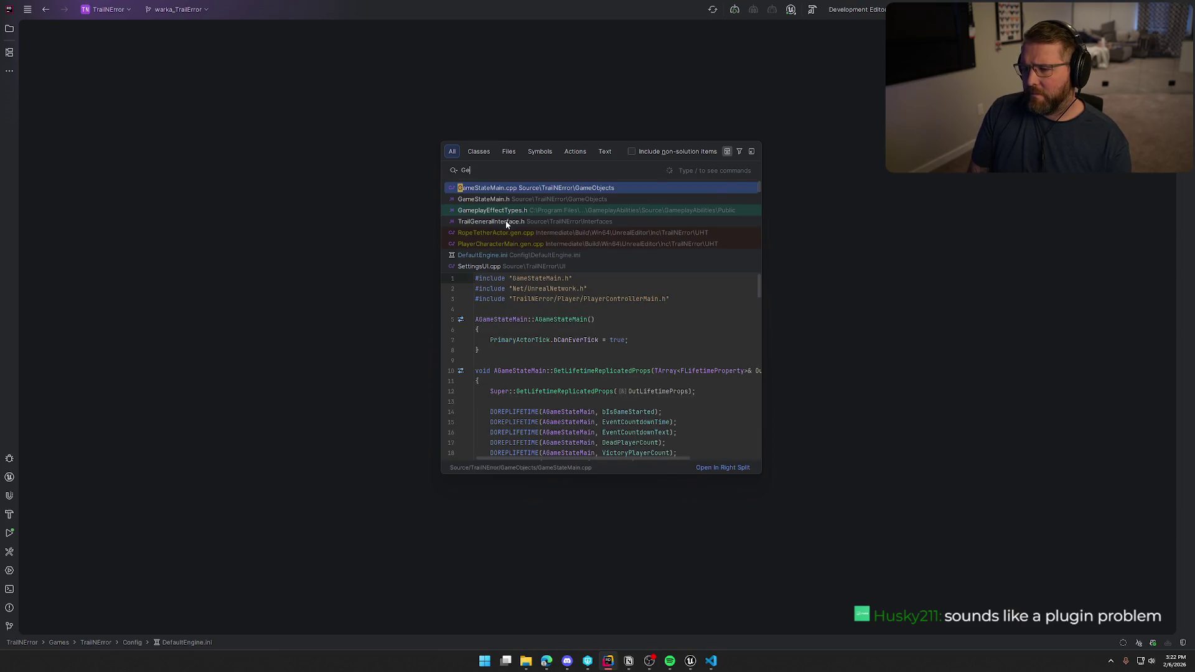
text(tSimplet)
key(BackSpace)
text(PhysicalMaterial)
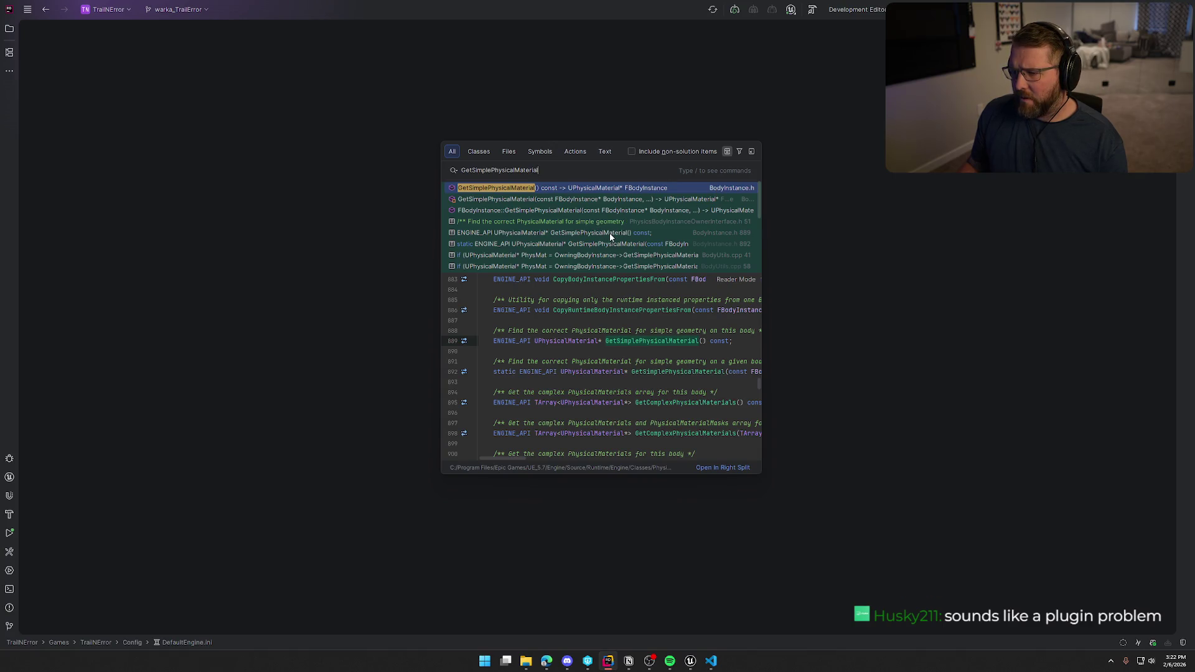
scroll(610, 237, down, 5)
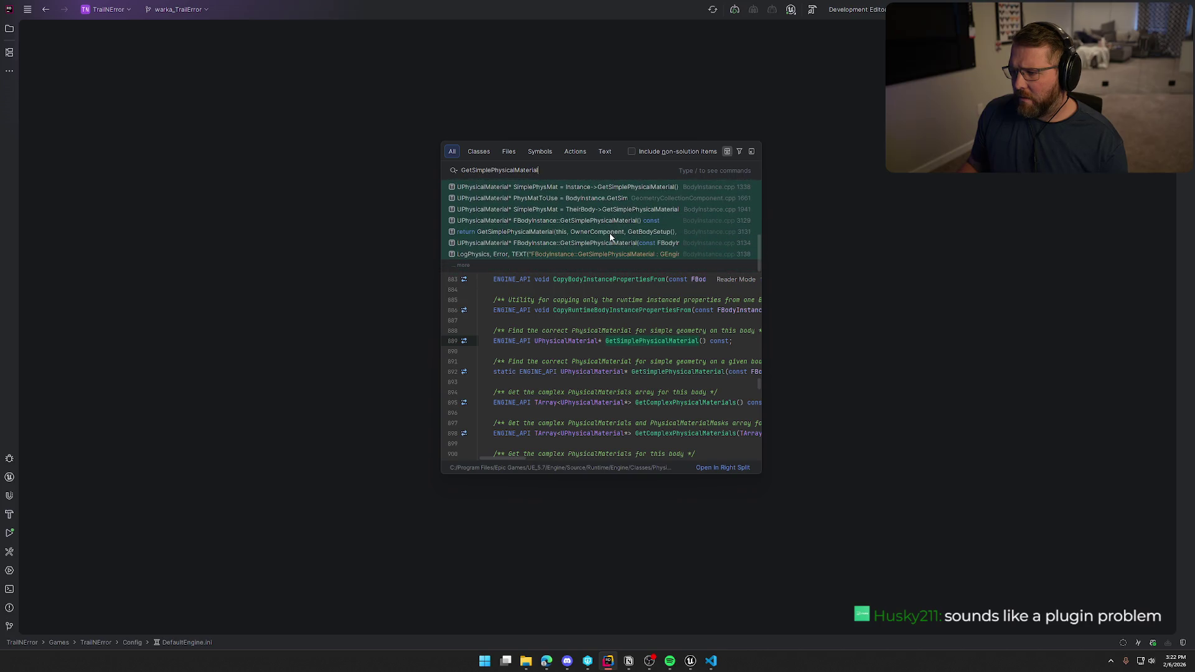
scroll(610, 237, up, 5)
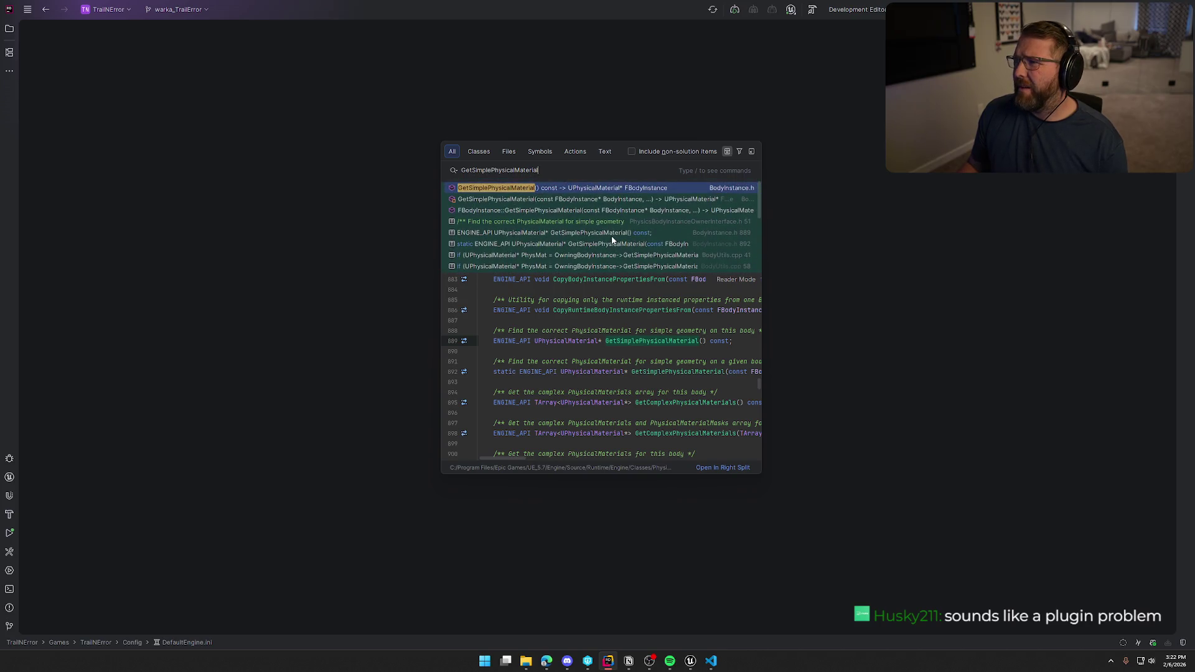
click(310, 224)
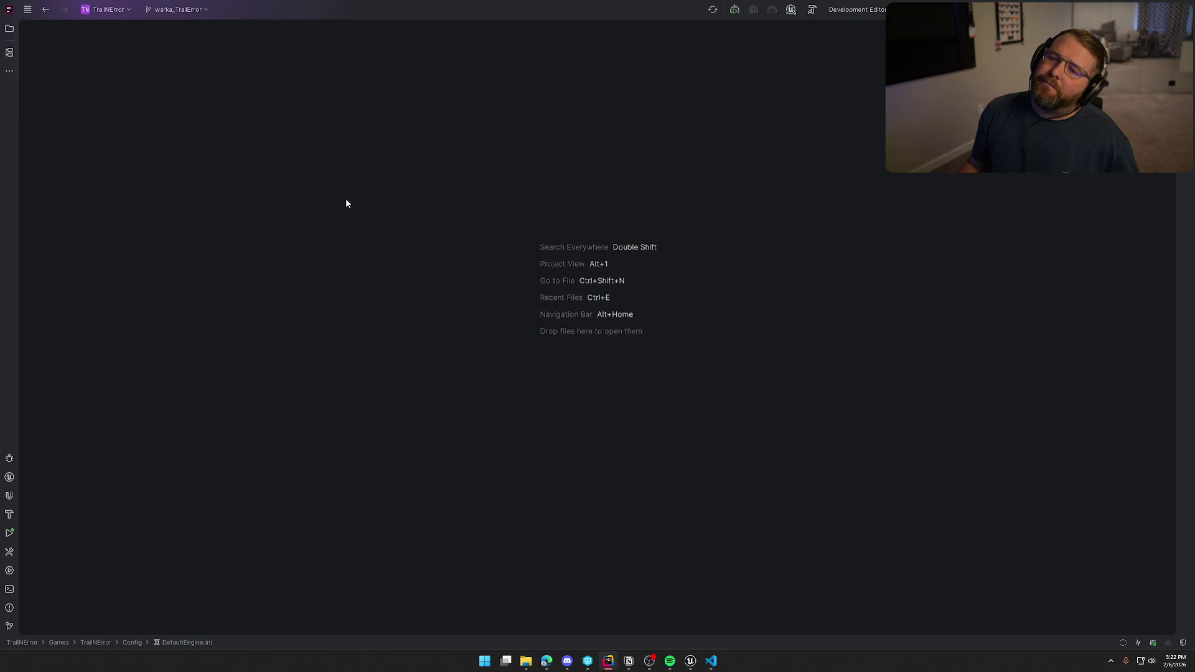
click(10, 30)
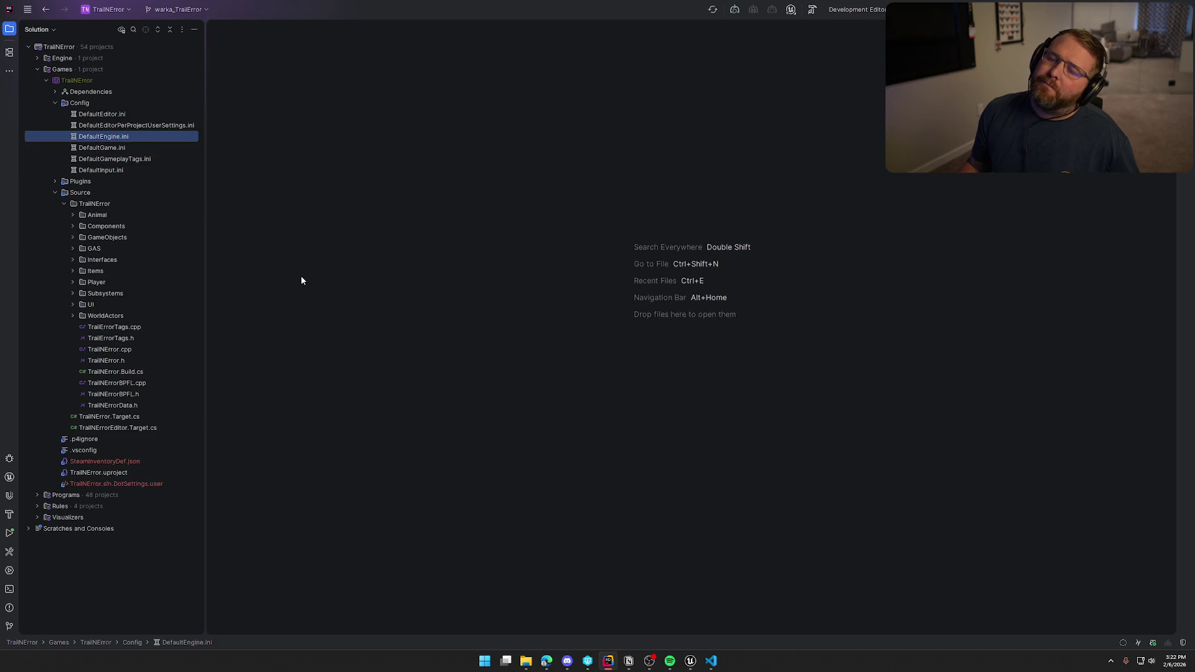
- Refresh the project files, check Log.txt in VS Code, and collapse the Config folder in Rider
click(713, 9)
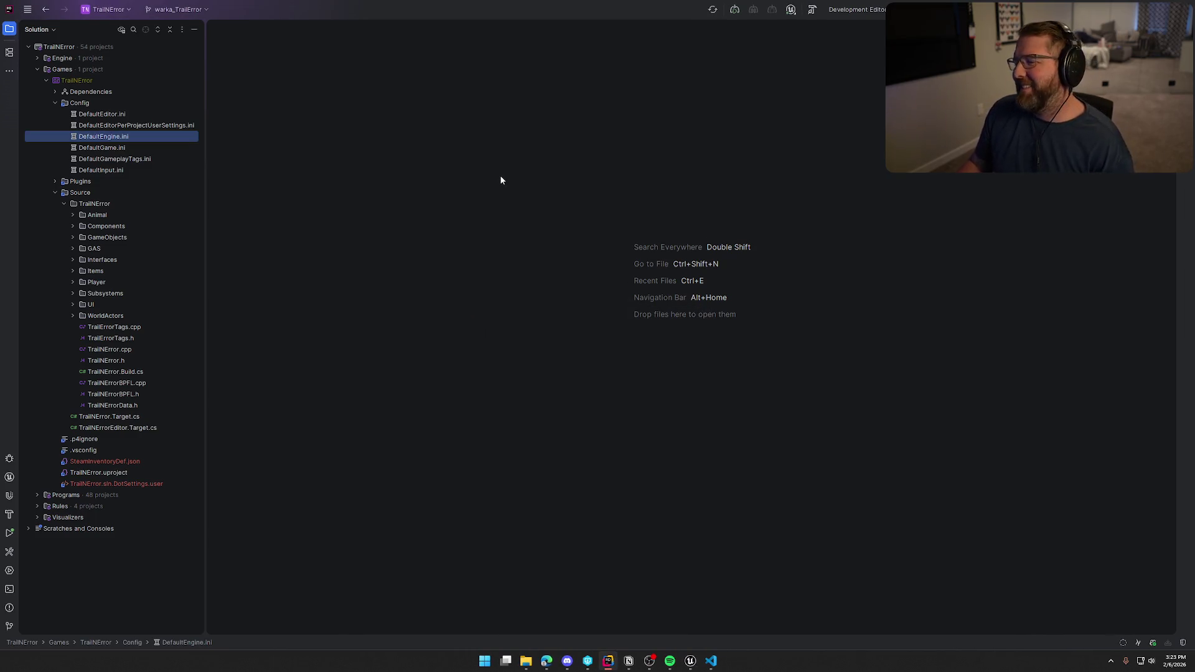
mouse_move(713, 664)
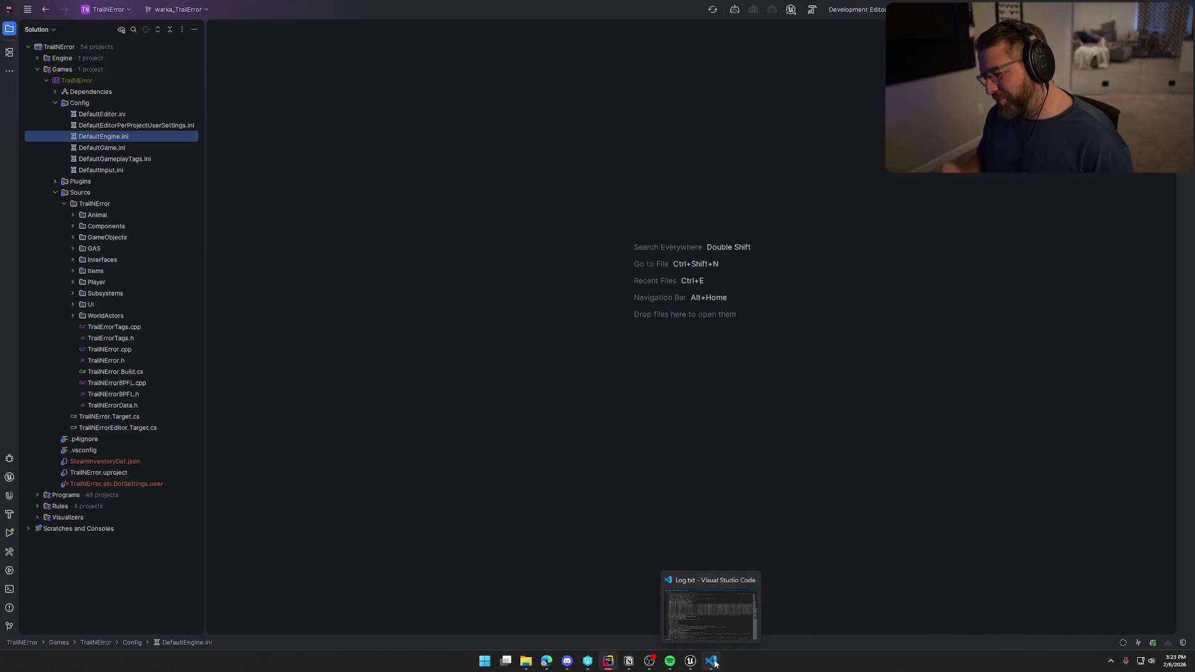
click(714, 664)
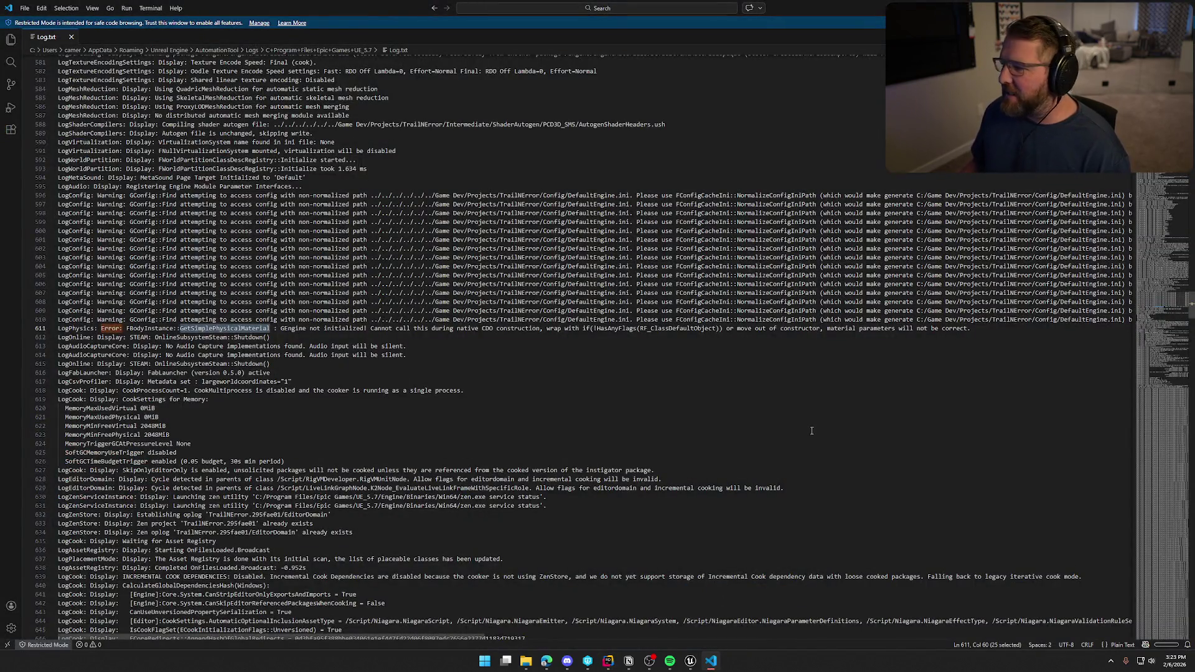
key(alt+Tab)
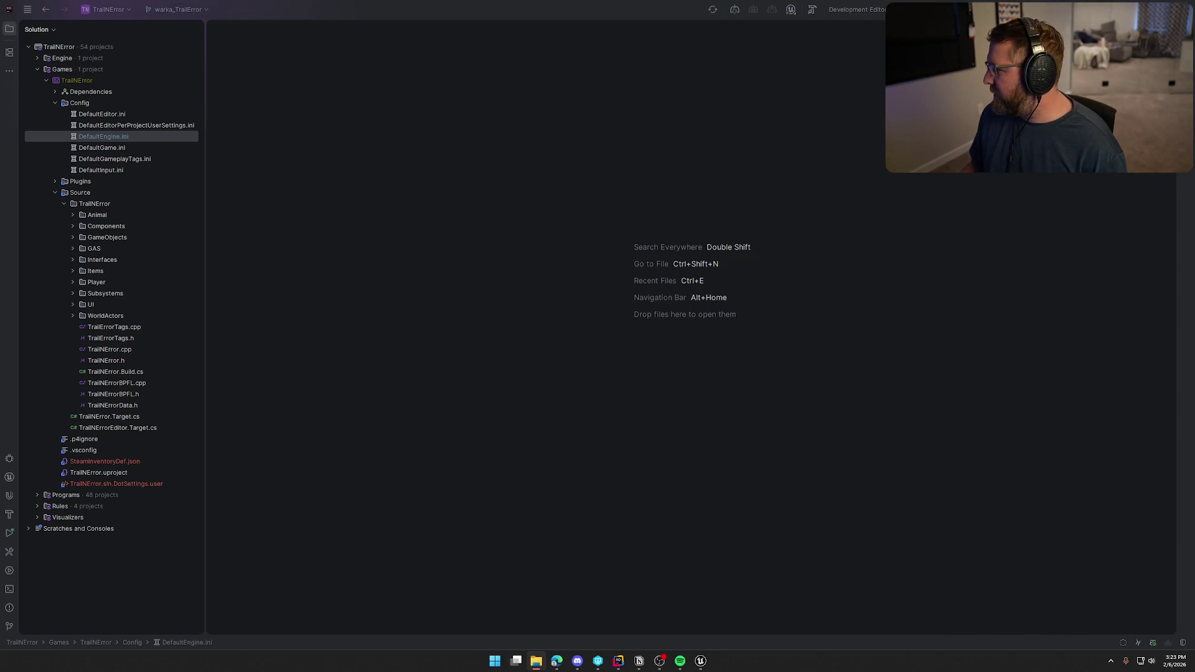
key(alt+Tab)
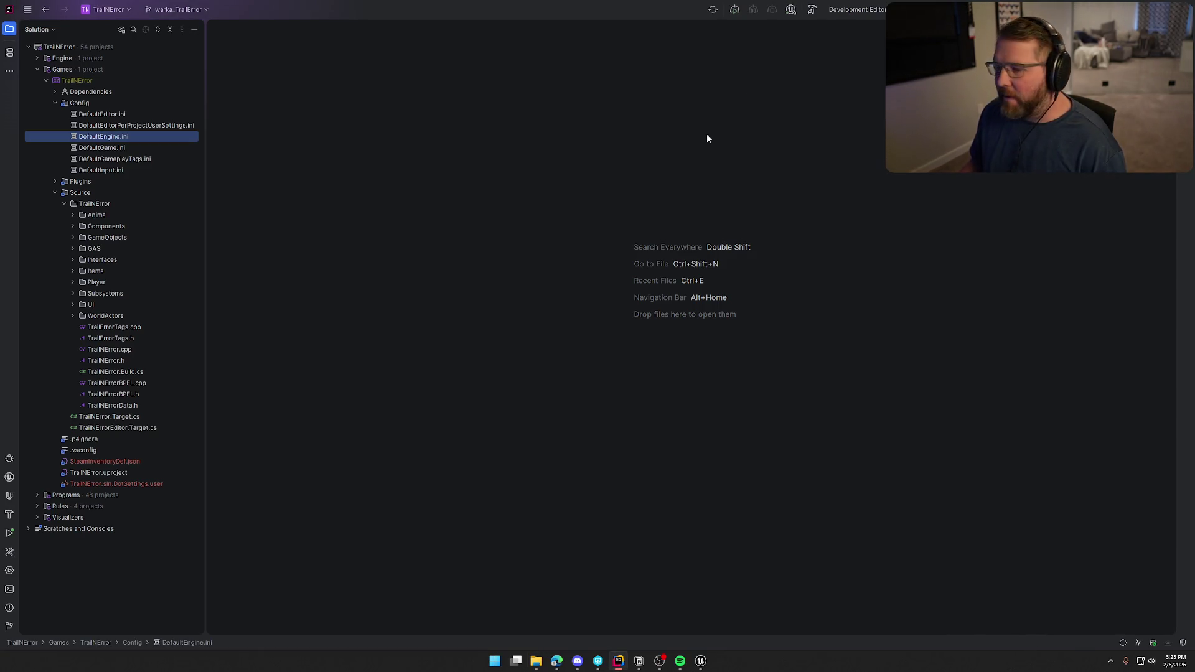
click(55, 102)
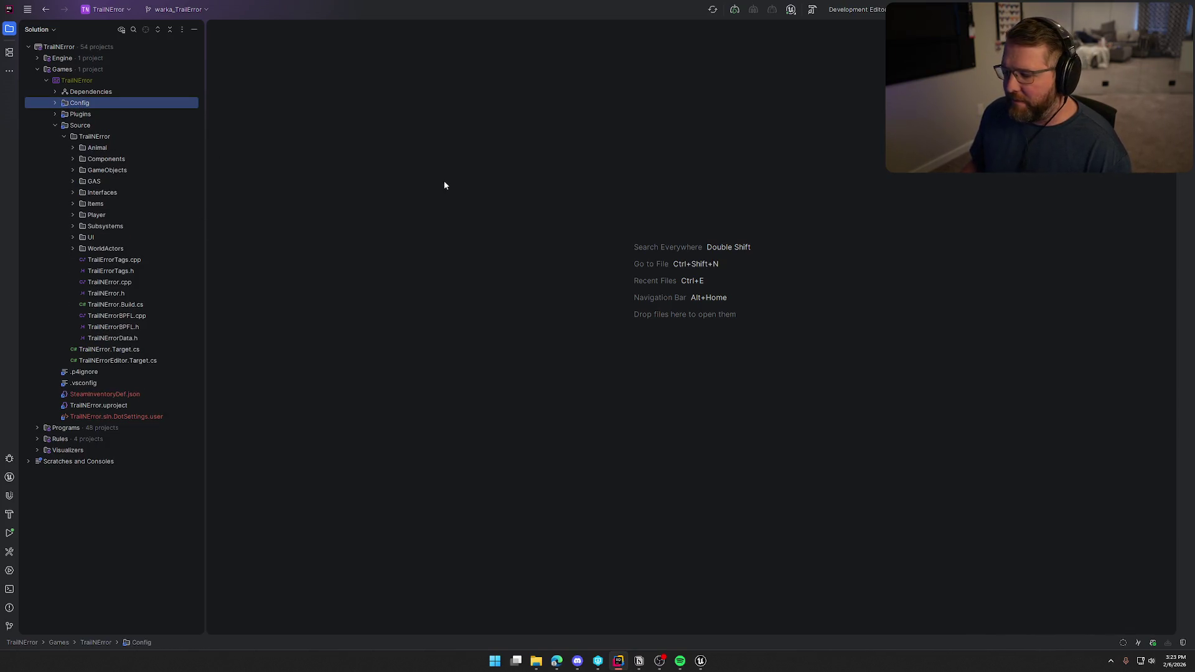
click(708, 662)
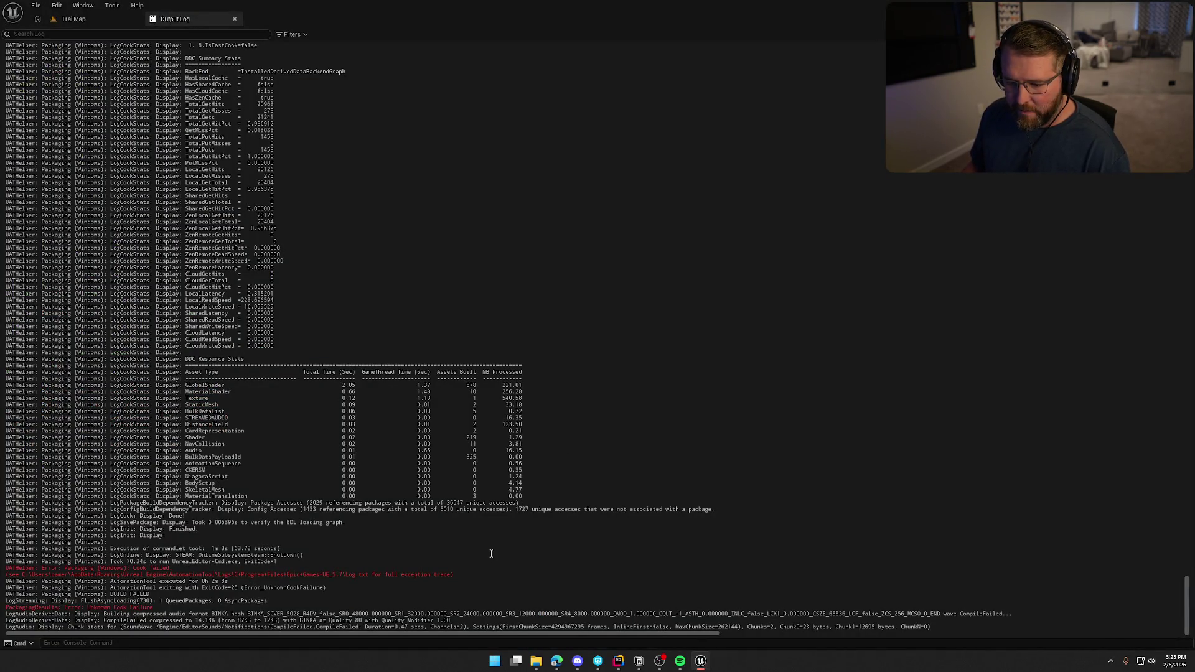
- Close the Output Log, fly the camera toward the wagon and path, and open the Content Drawer on Maps
scroll(491, 554, up, 5)
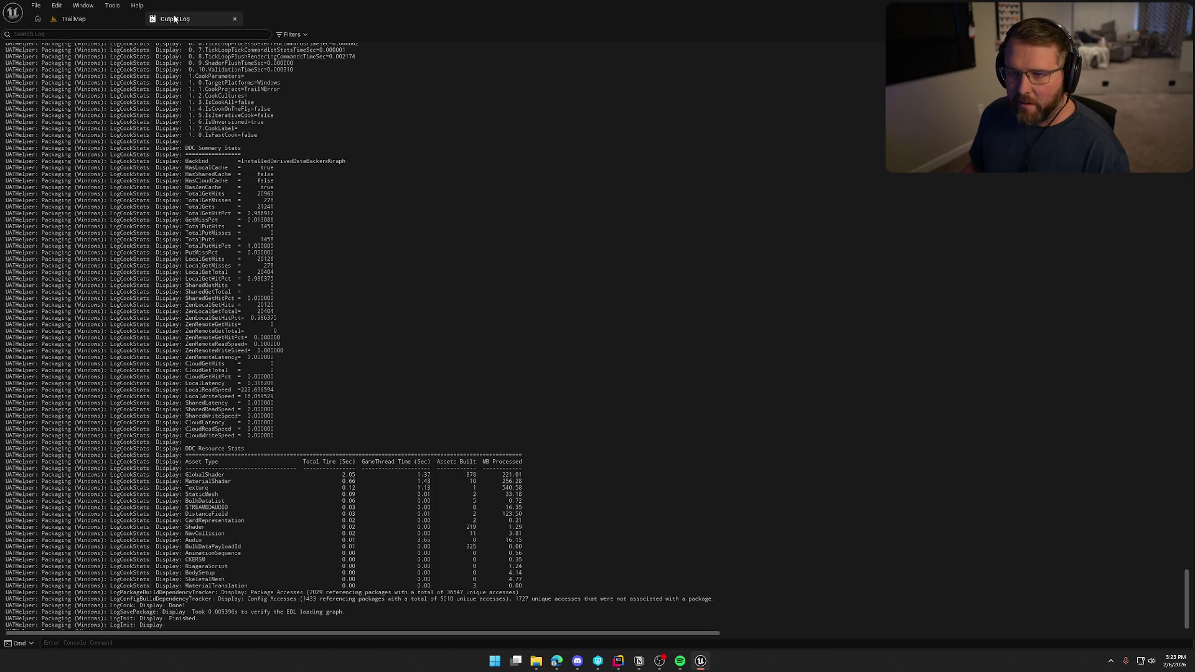
click(235, 19)
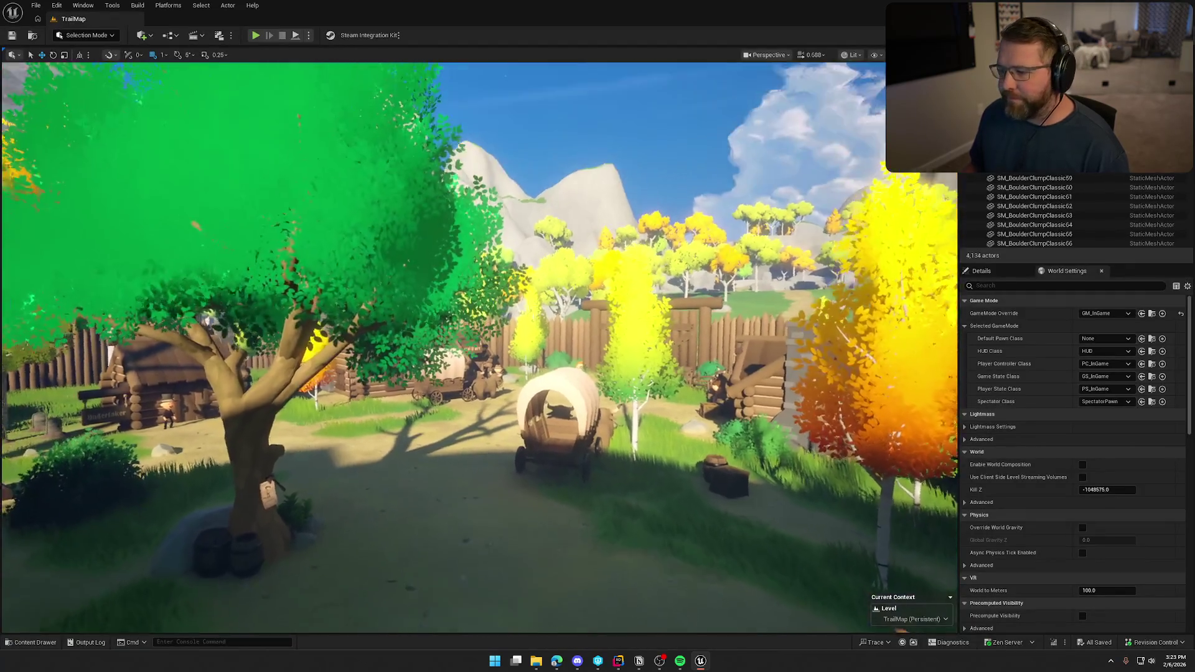
drag(524, 244, 524, 244)
key(ctrl+space)
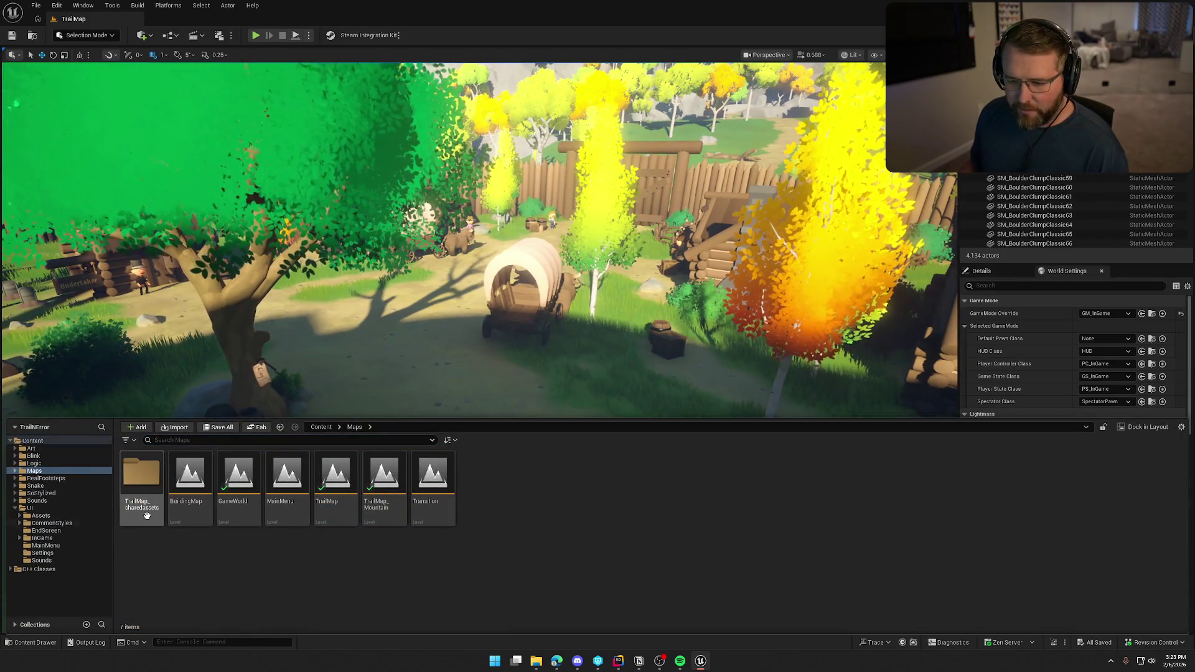
click(15, 508)
click(382, 589)
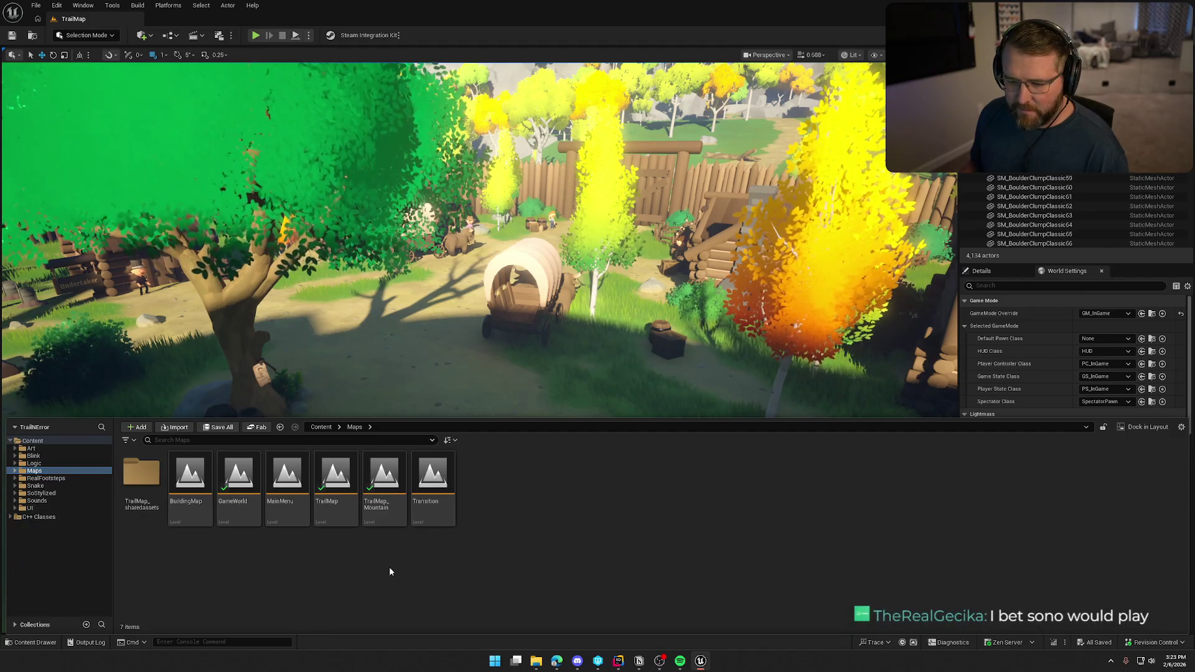
- Package TrailNError for Windows into Saved/Builds and display the packaging output log
click(168, 5)
mouse_move(199, 84)
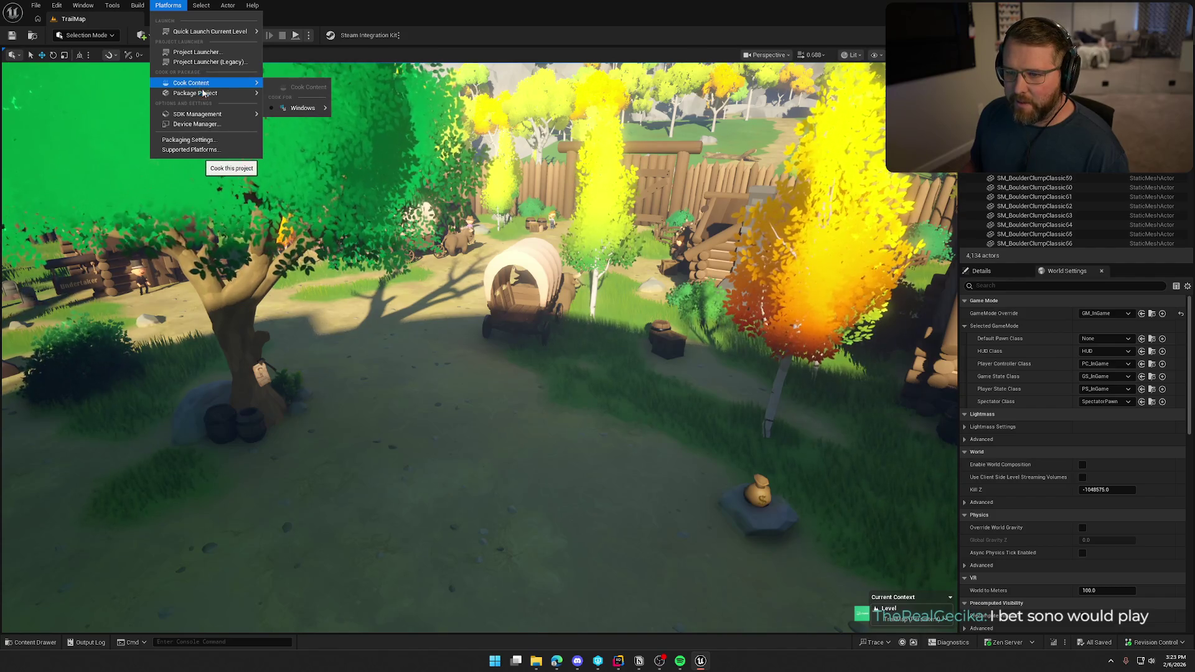
click(312, 98)
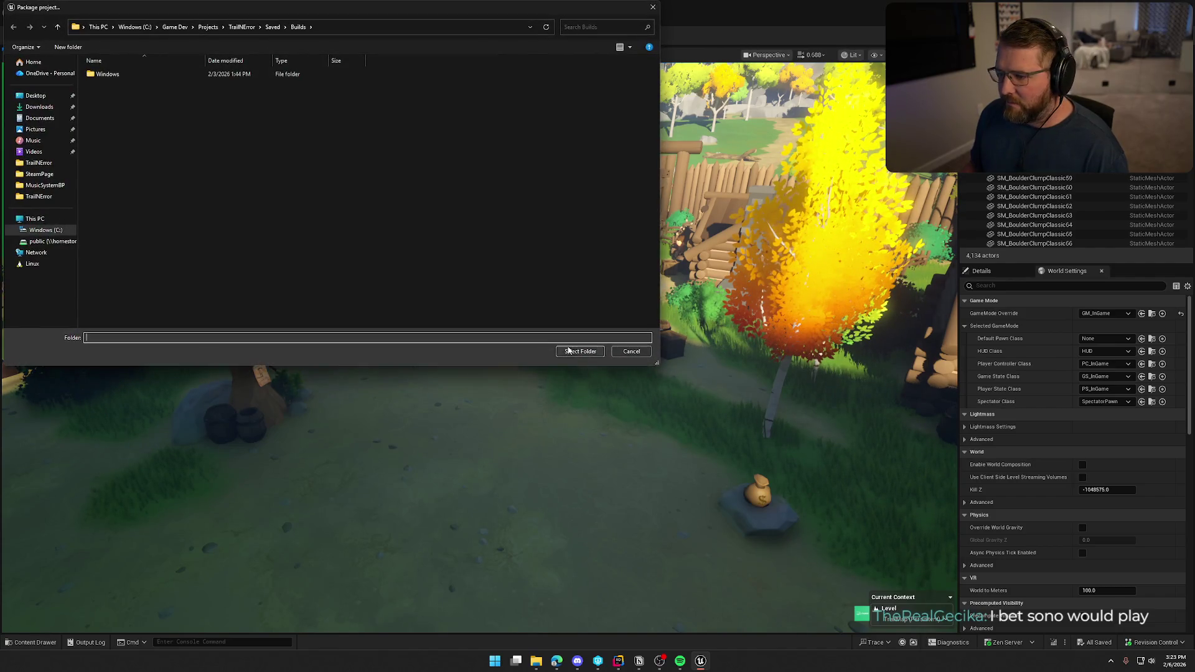
click(566, 346)
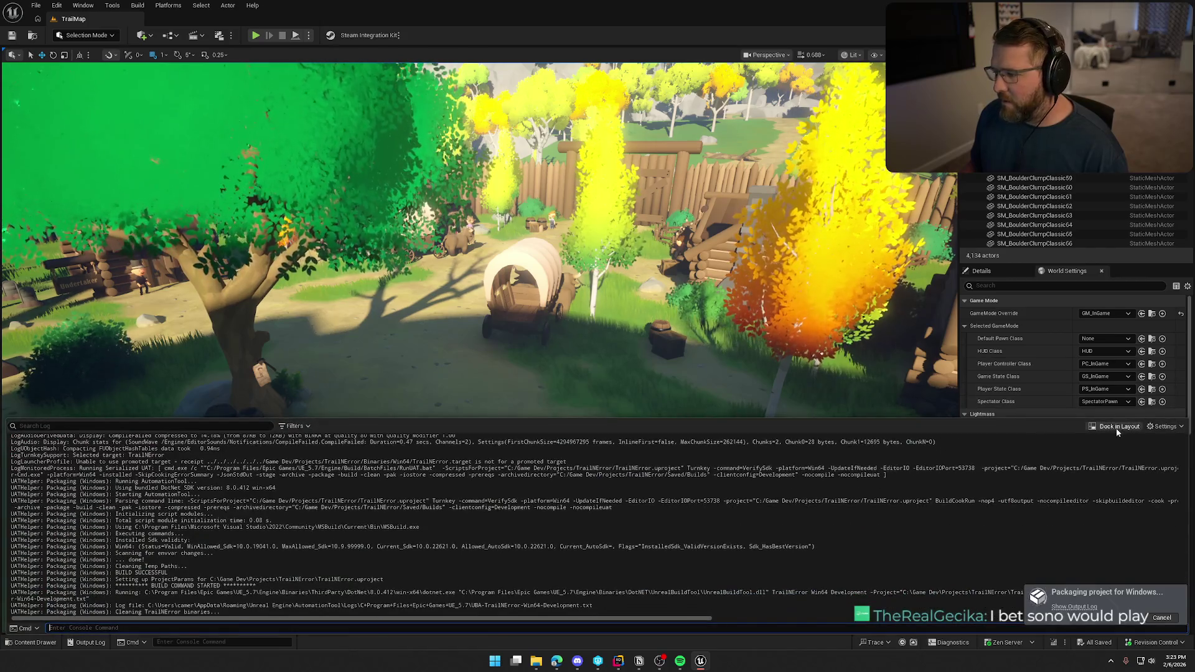
click(1074, 607)
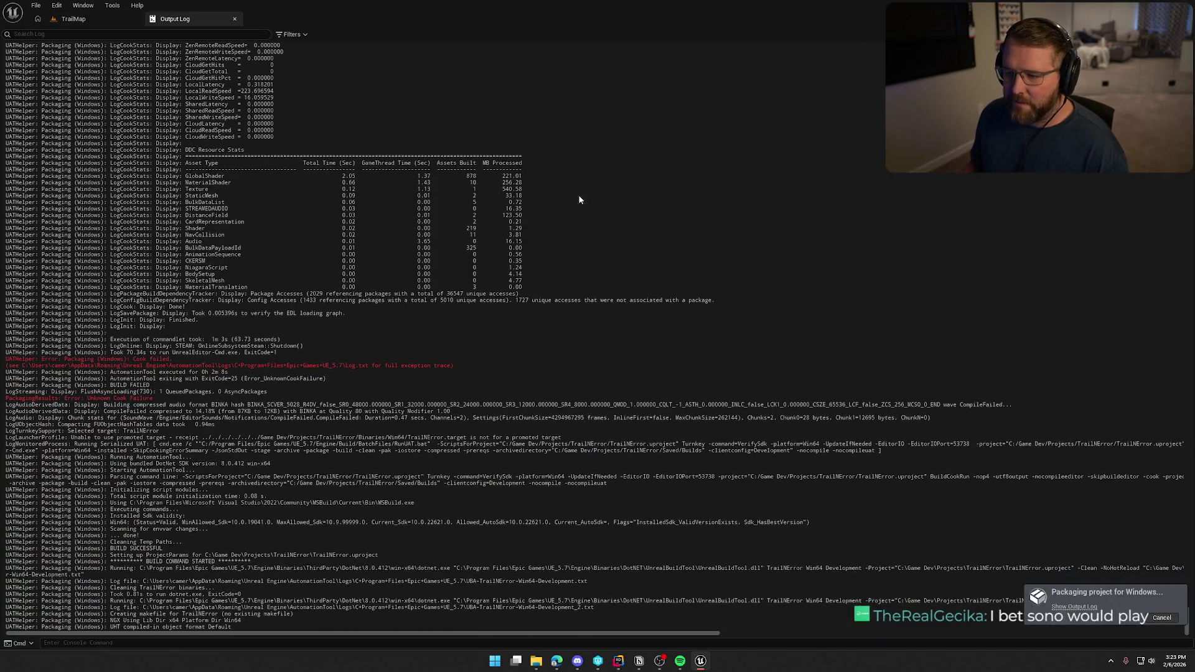
- Clear the old log output, let the run fail, then scroll back through the cook messages
right_click(579, 193)
click(603, 200)
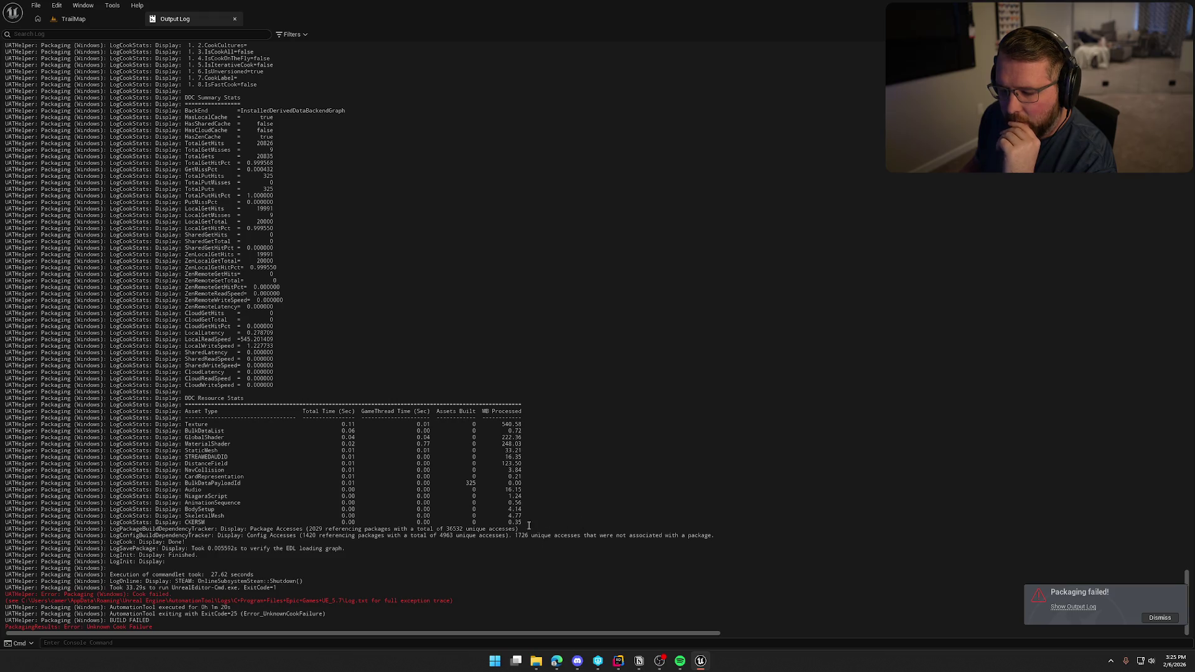
scroll(530, 531, up, 15)
scroll(529, 532, up, 15)
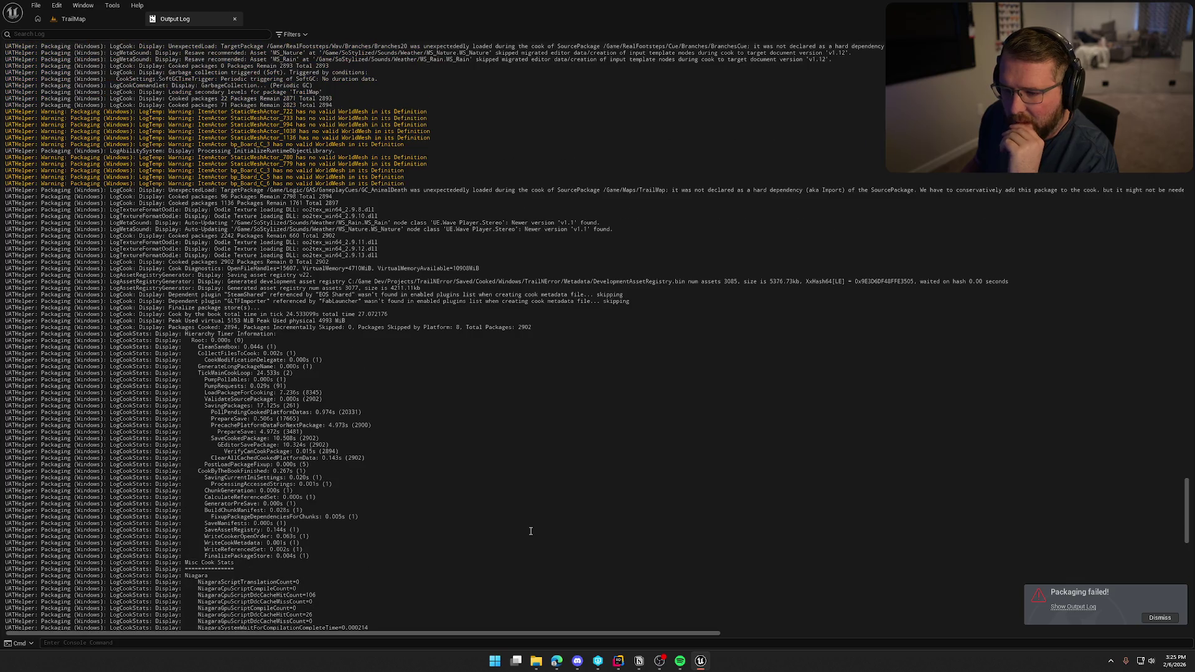